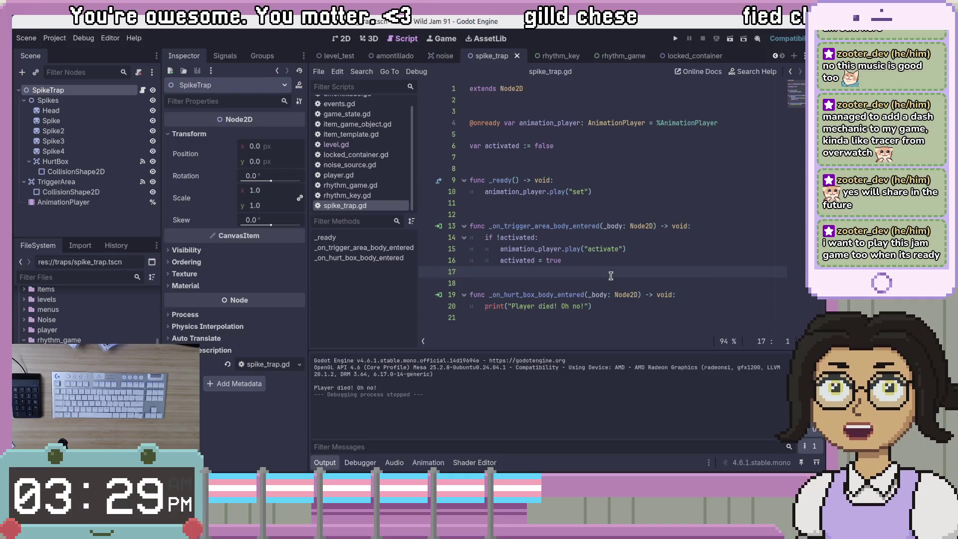
Step: Show the AnimationPlayer's activate animation beside spike_trap.gd, with the caret on the script's last blank line
left_click(655, 316)
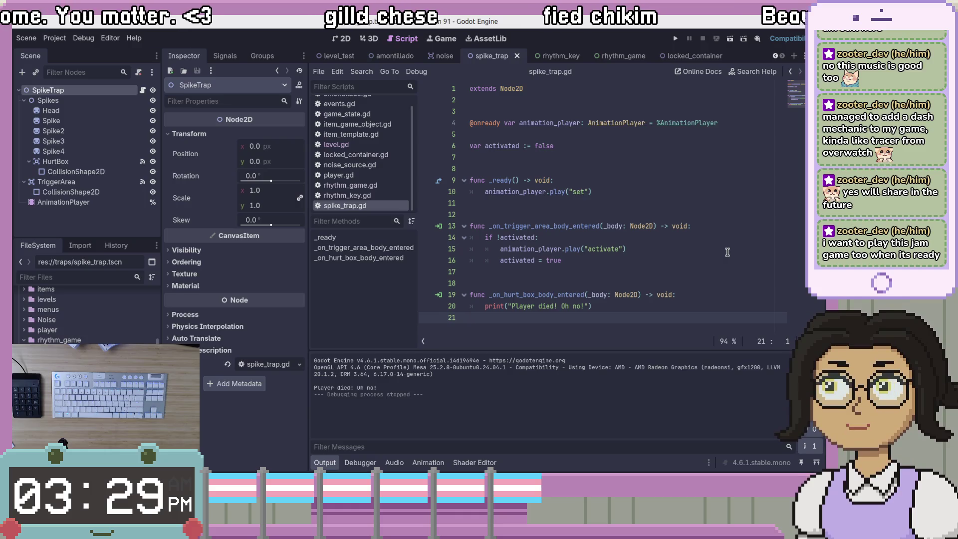
left_click(730, 252)
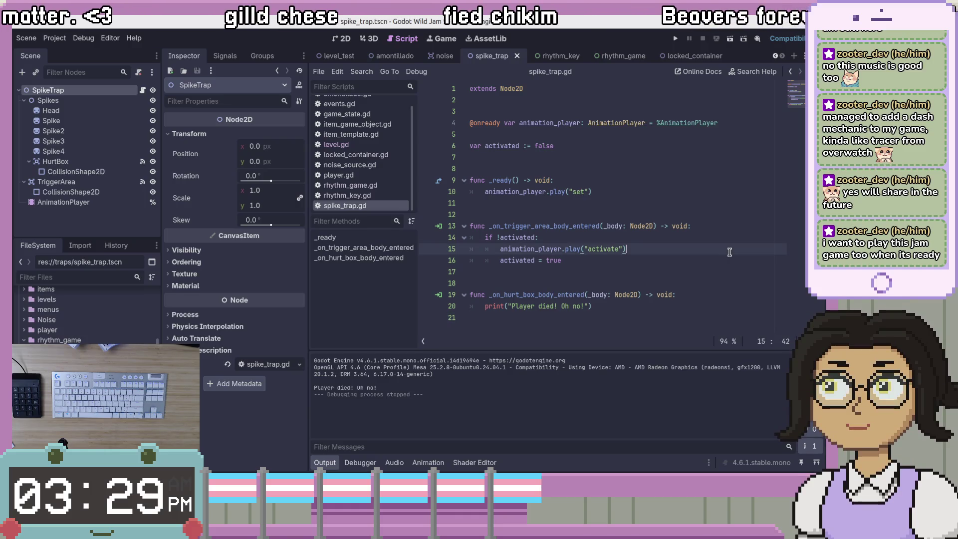
left_click(106, 203)
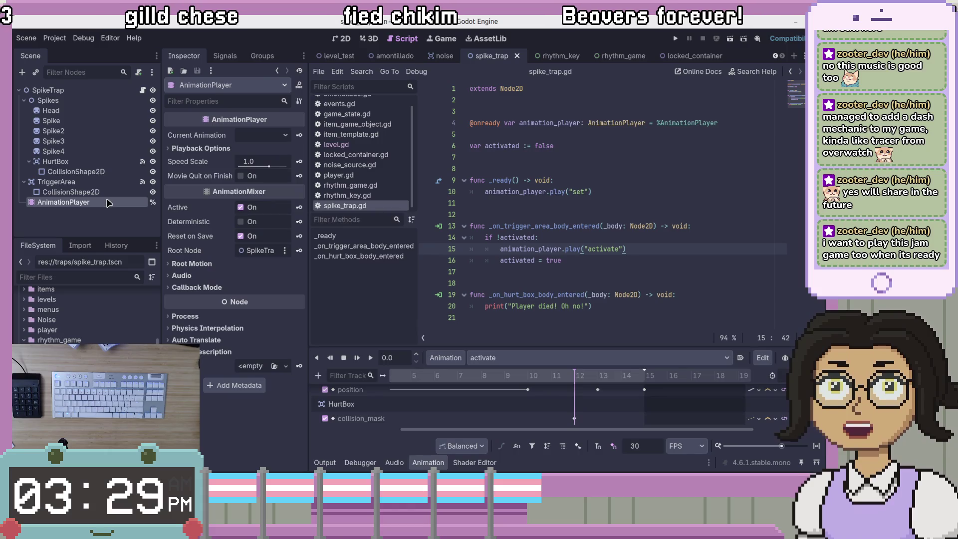
left_click(645, 272)
left_click(669, 318)
Step: Declare a new start_quick_time_event() function returning bool at the end of spike_trap.gd
key("Return")
key("Return")
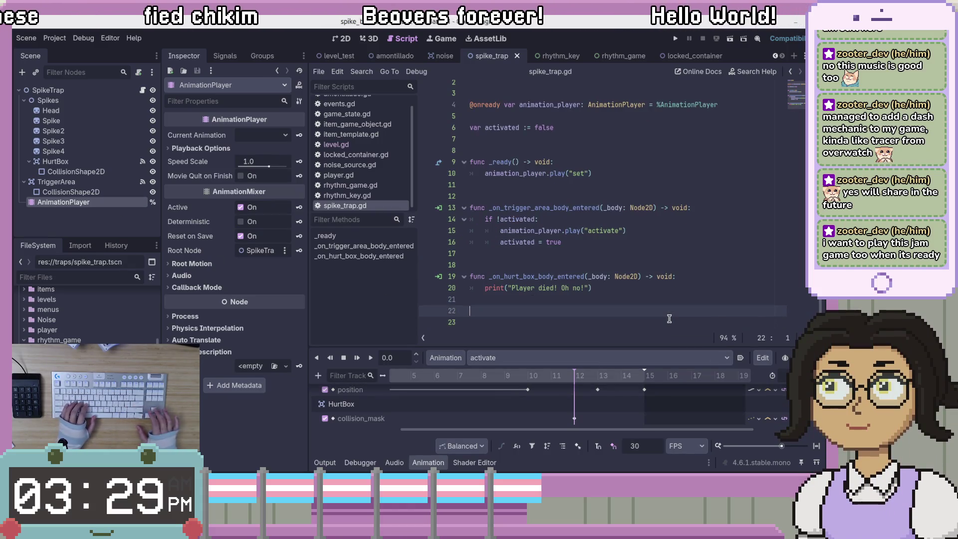
type("func _")
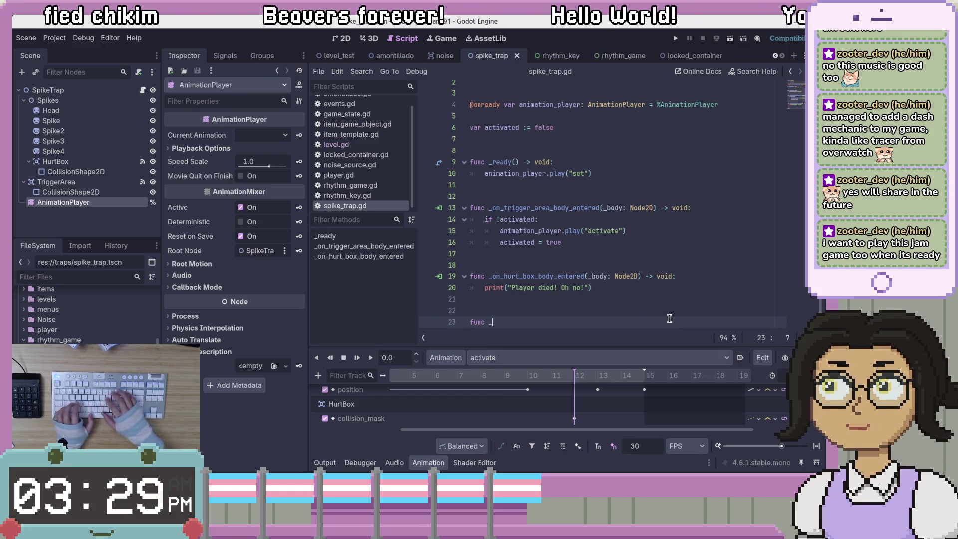
key("BackSpace")
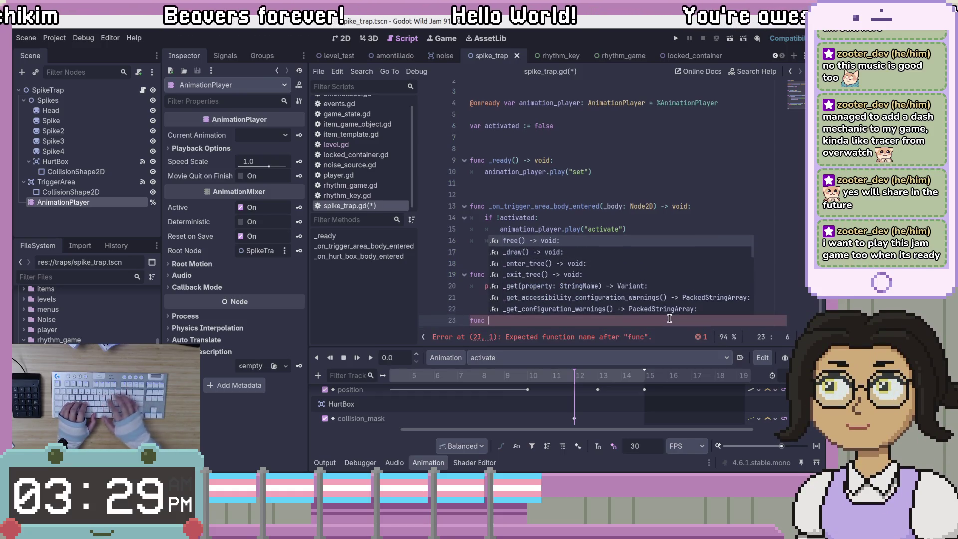
type("start_qui")
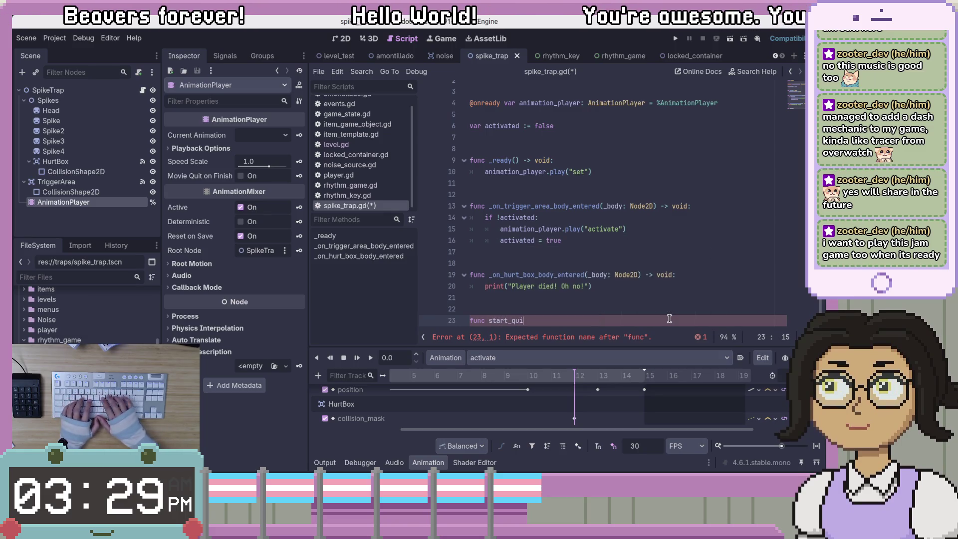
type("ck_time_event() 0")
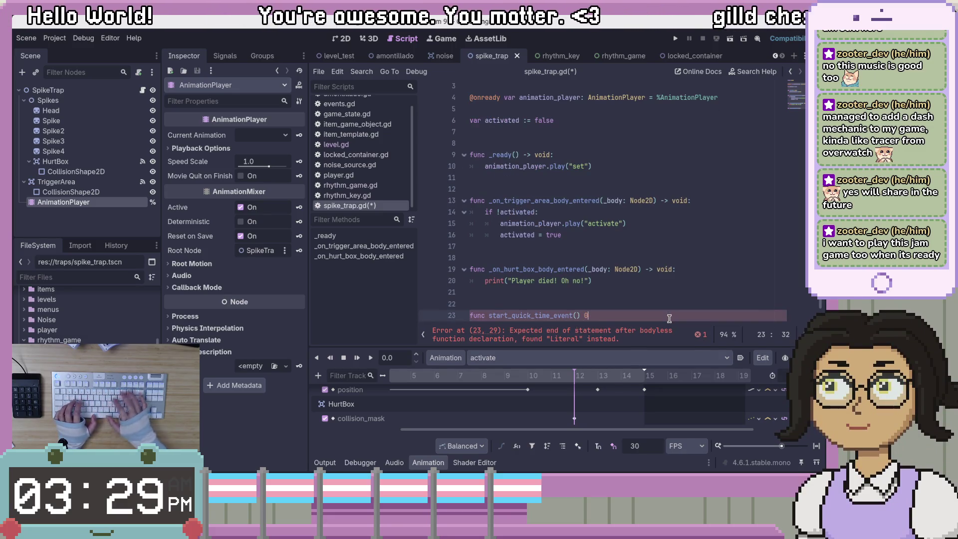
key("BackSpace")
type("-> ")
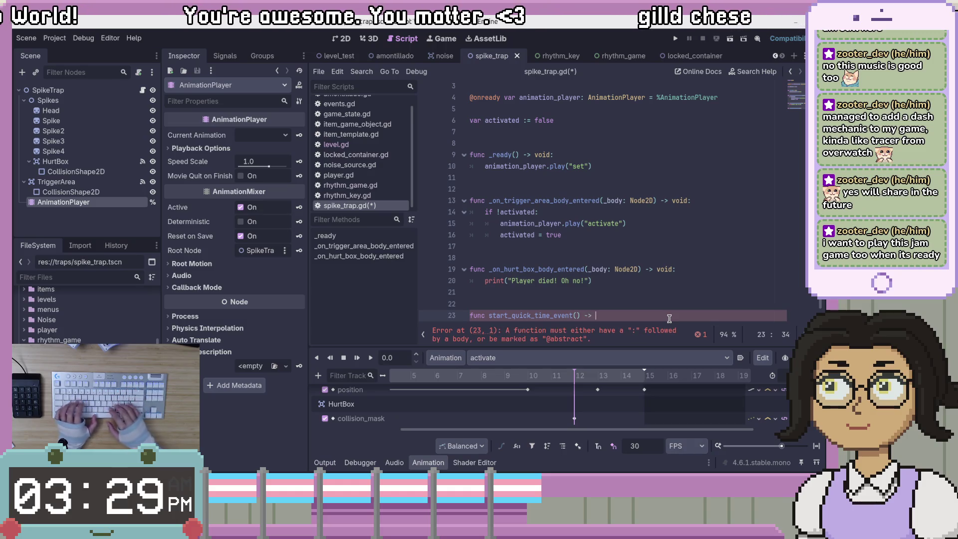
type("bool:")
key("Return")
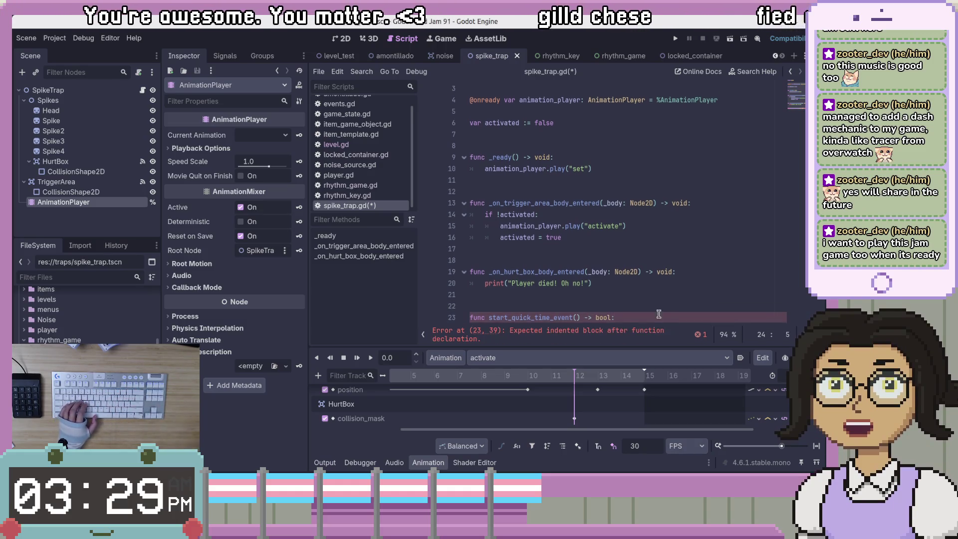
Step: Add 'success: true?' and 'fail: false' comments in the function body, then delete them
scroll(649, 309, "down", 1)
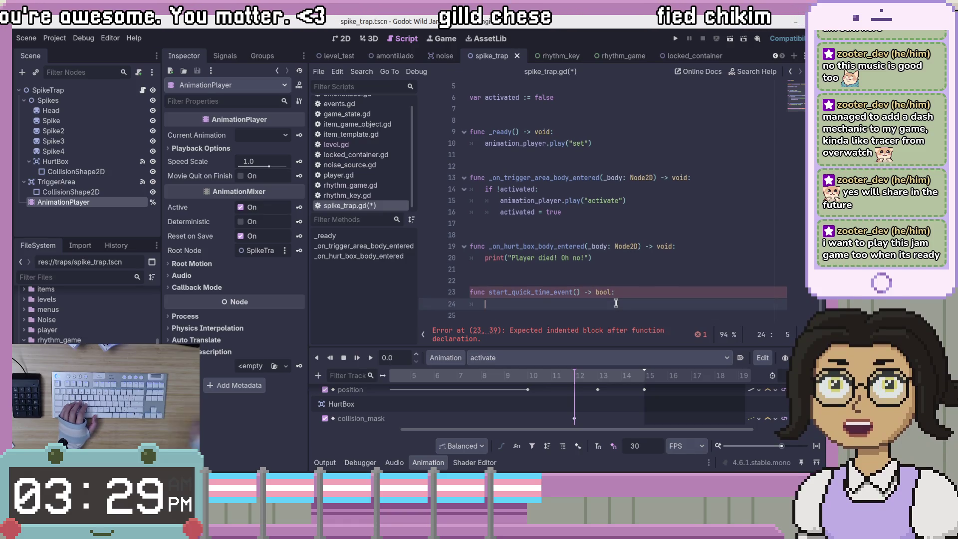
key("BackSpace")
key("BackSpace")
key("BackSpace")
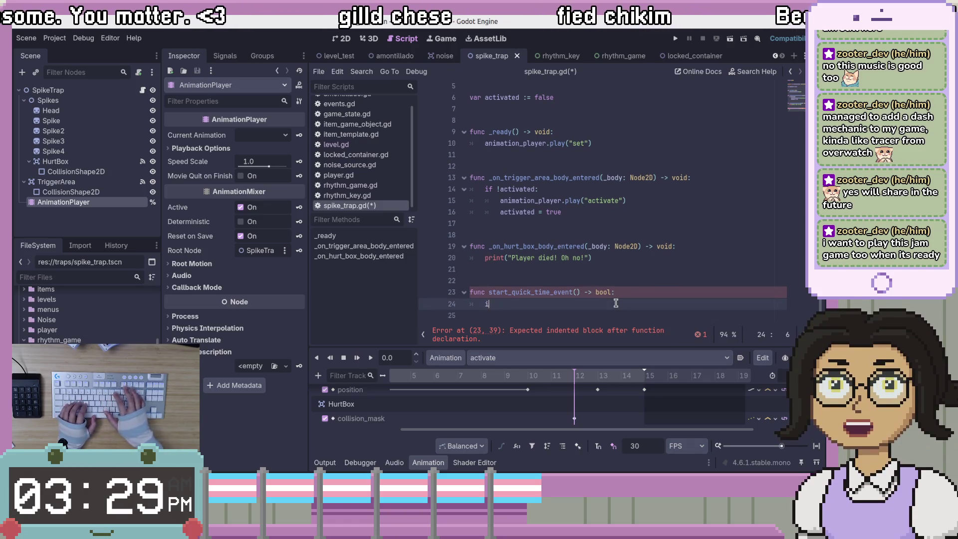
type("#0")
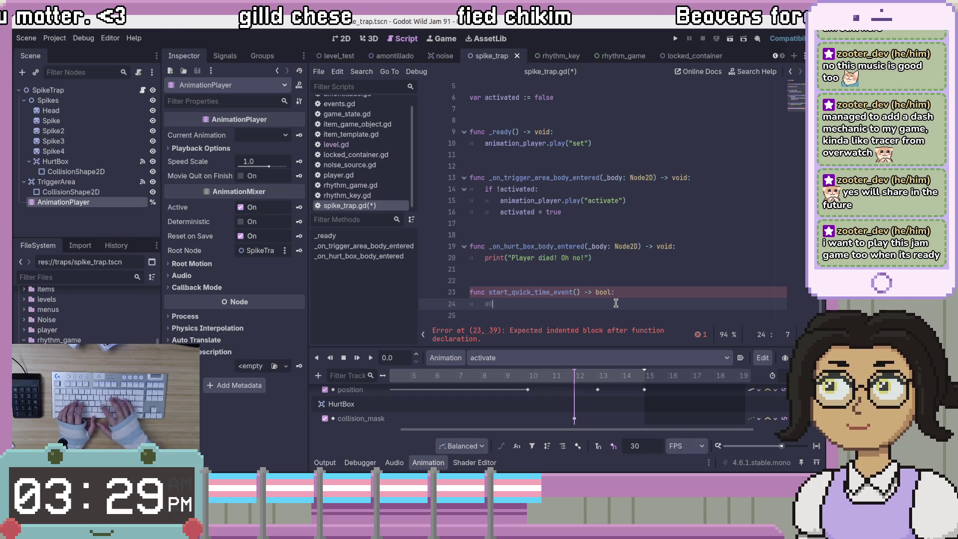
type(" success: tr")
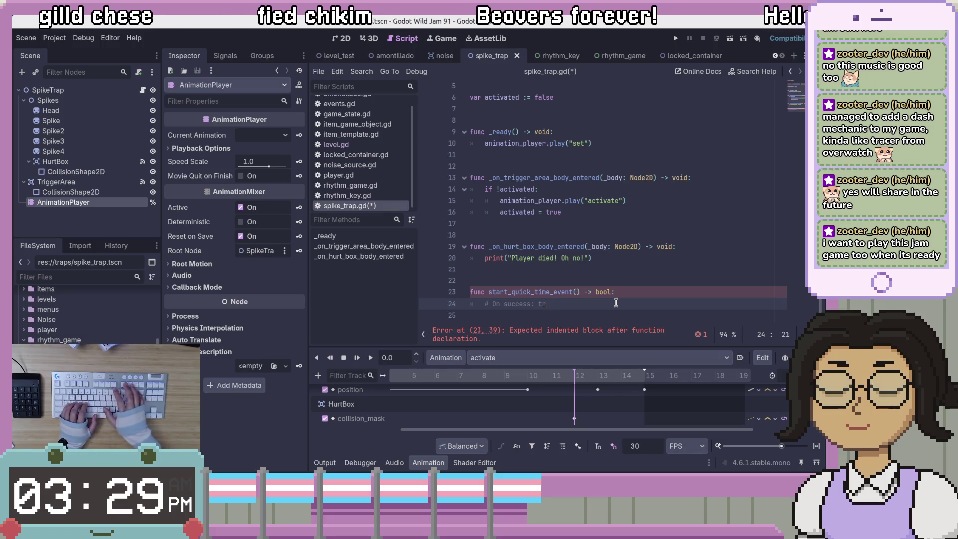
type("ue")
key("Return")
type("# On")
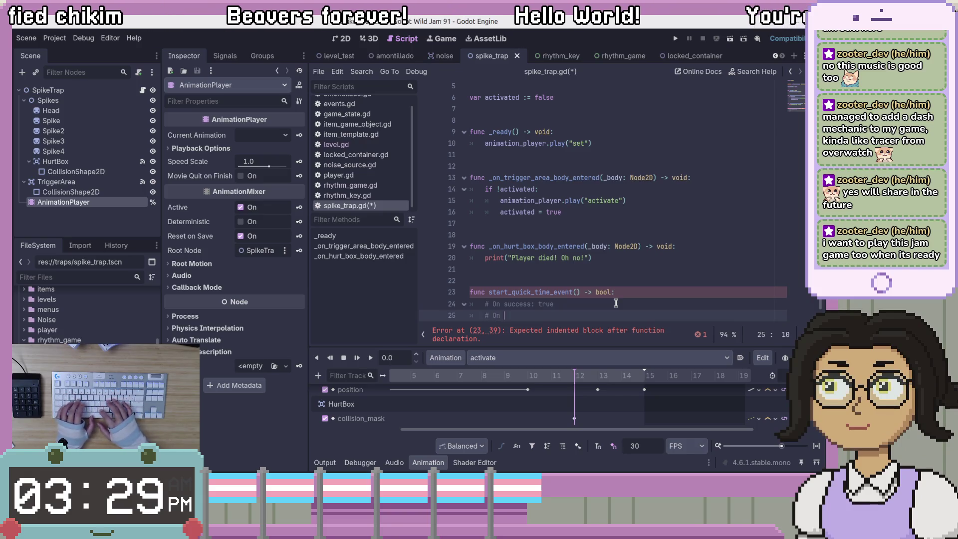
type("fail: fal")
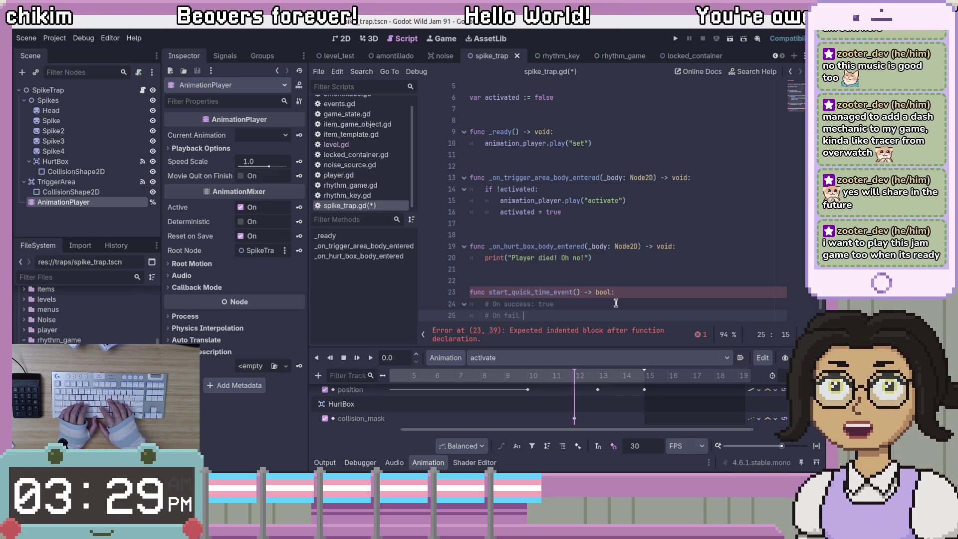
type("se")
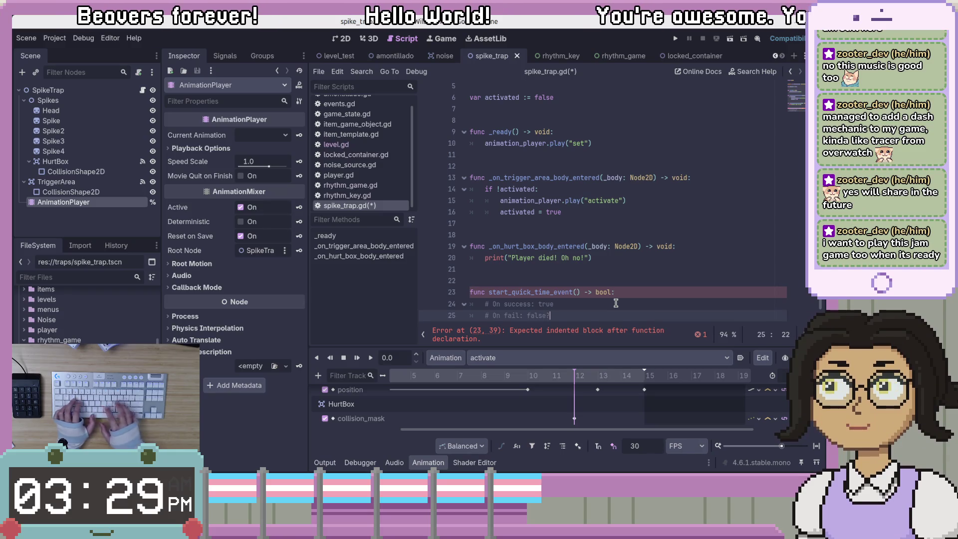
key("Up")
key("End")
type("?")
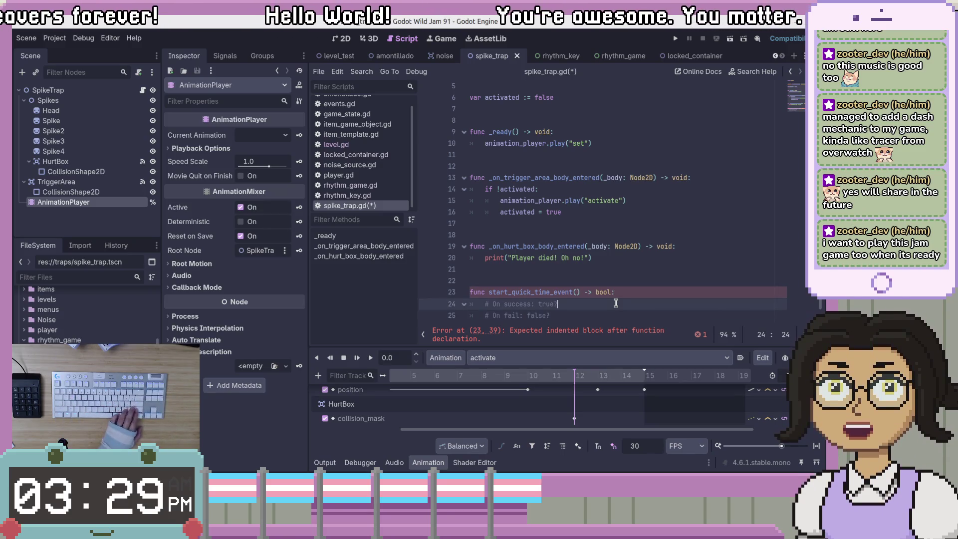
left_click(600, 316)
left_click_drag(601, 316, 621, 294)
key("BackSpace")
Step: Change the function's return type to void, save the script, and switch to the rhythm_game scene
key("Left")
type("void")
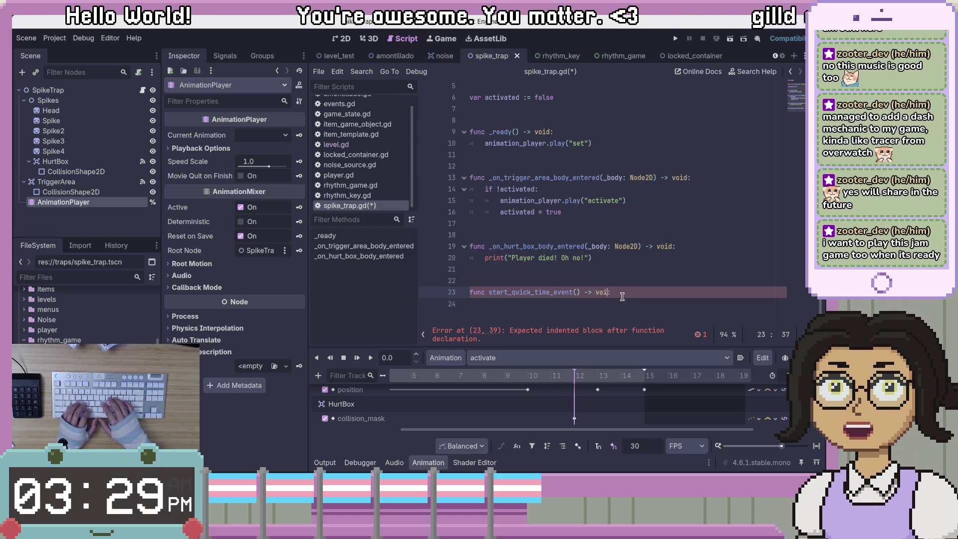
key("ctrl+s")
left_click(617, 302)
key("BackSpace")
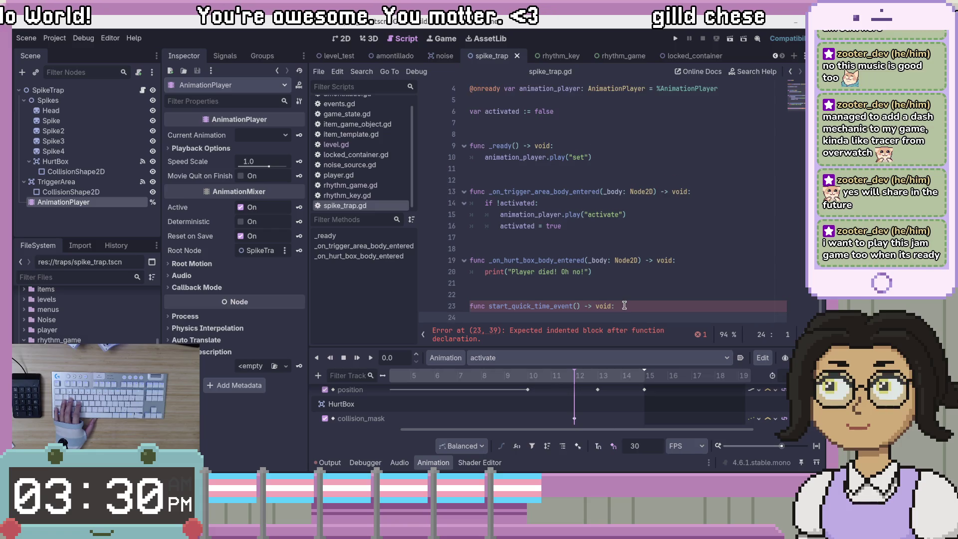
key("Return")
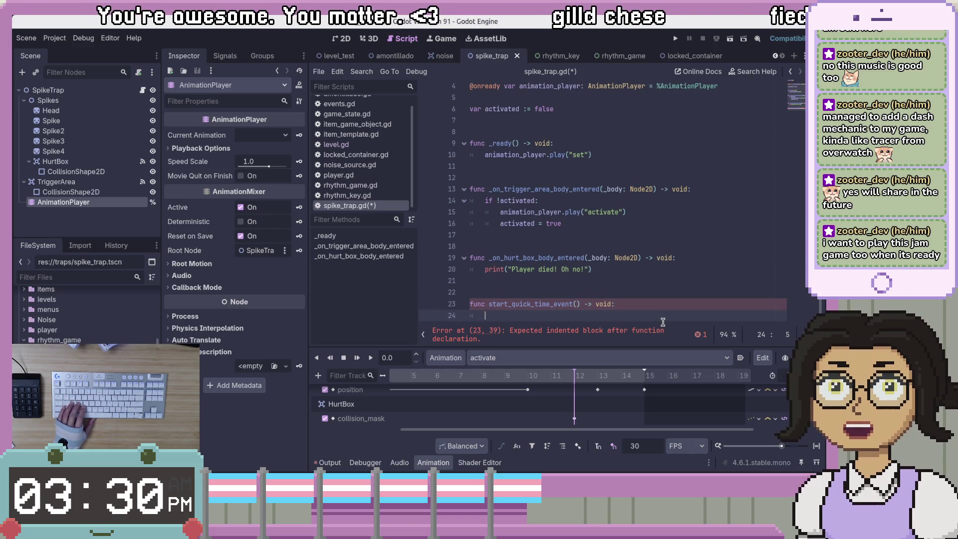
scroll(656, 310, "up", 2)
left_click(75, 92)
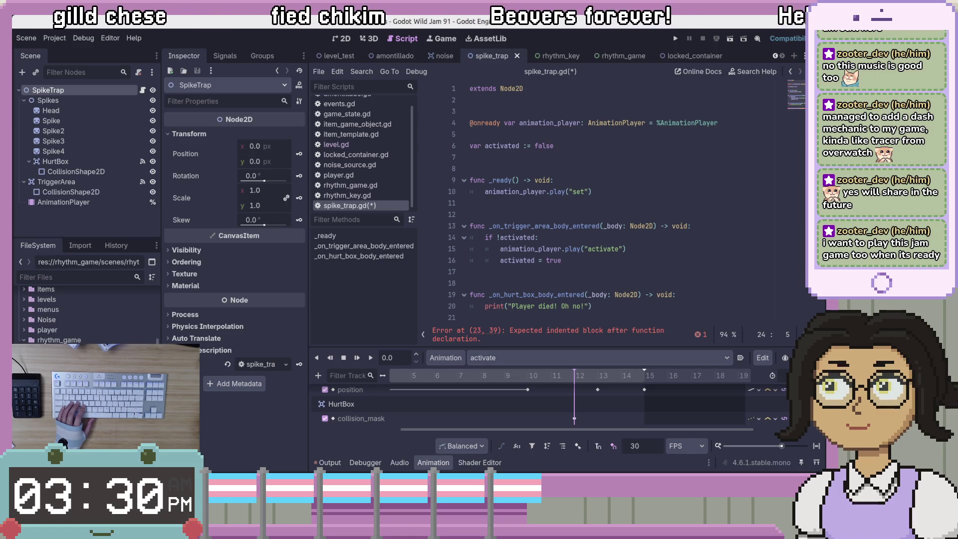
key("ctrl+Tab")
key("ctrl+Tab")
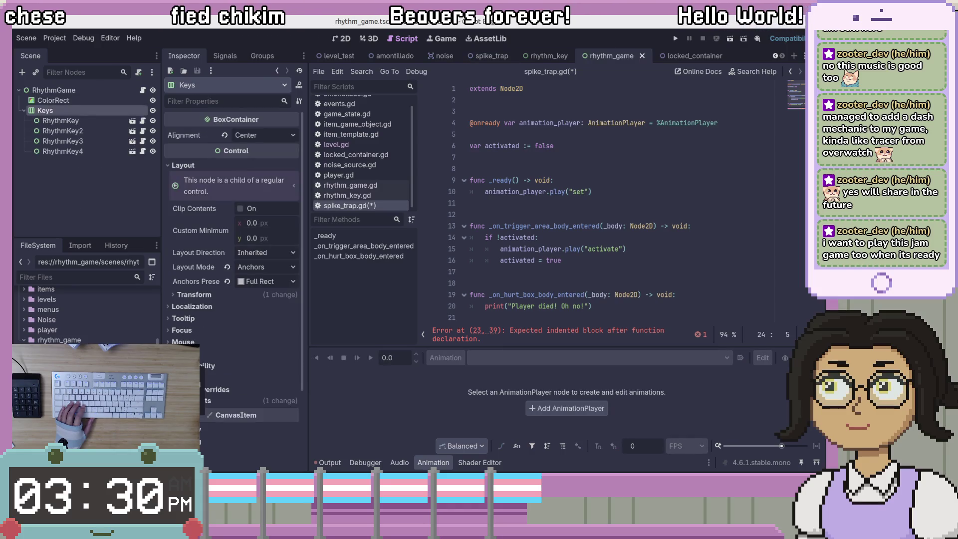
Step: Open rhythm_game.gd and select the end_rhythm_game signal name
left_click(143, 89)
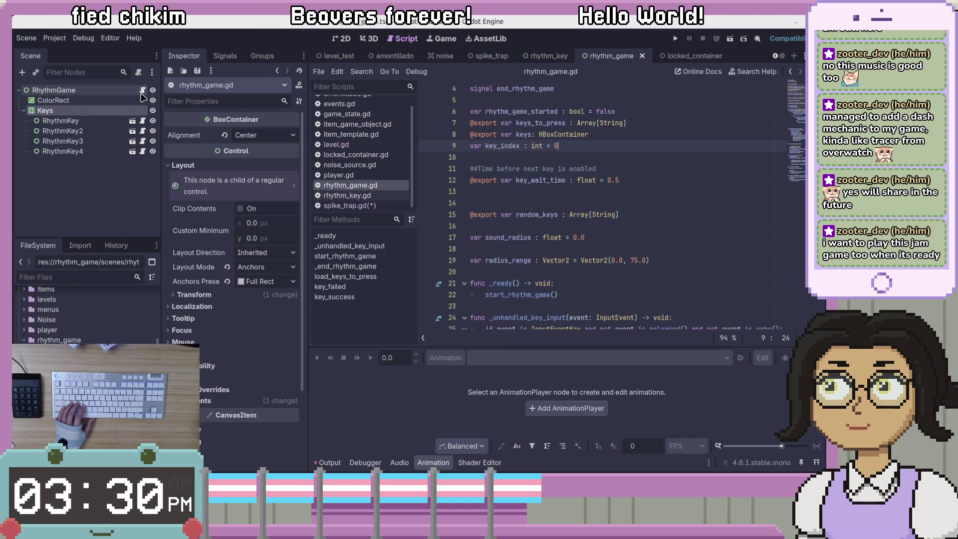
left_click(601, 100)
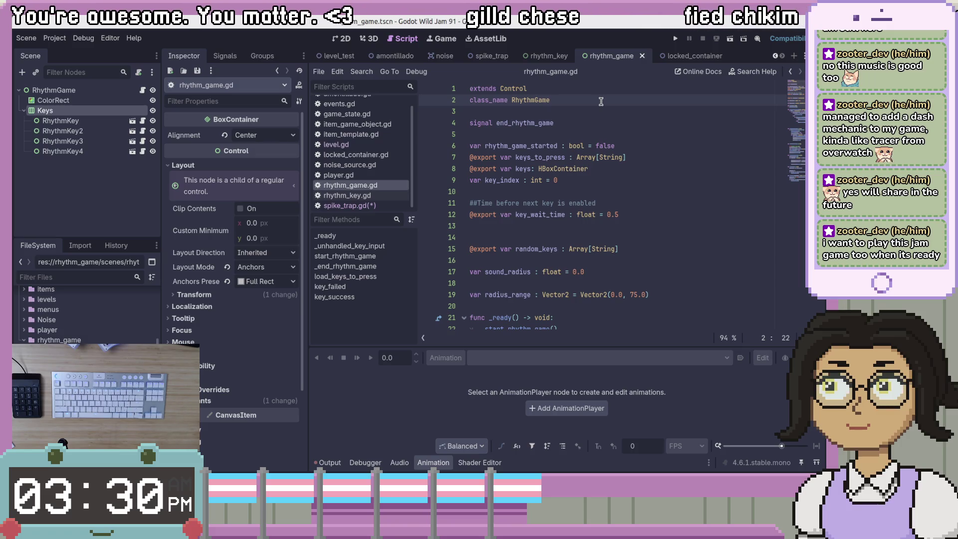
left_click(530, 122)
double_click(529, 122)
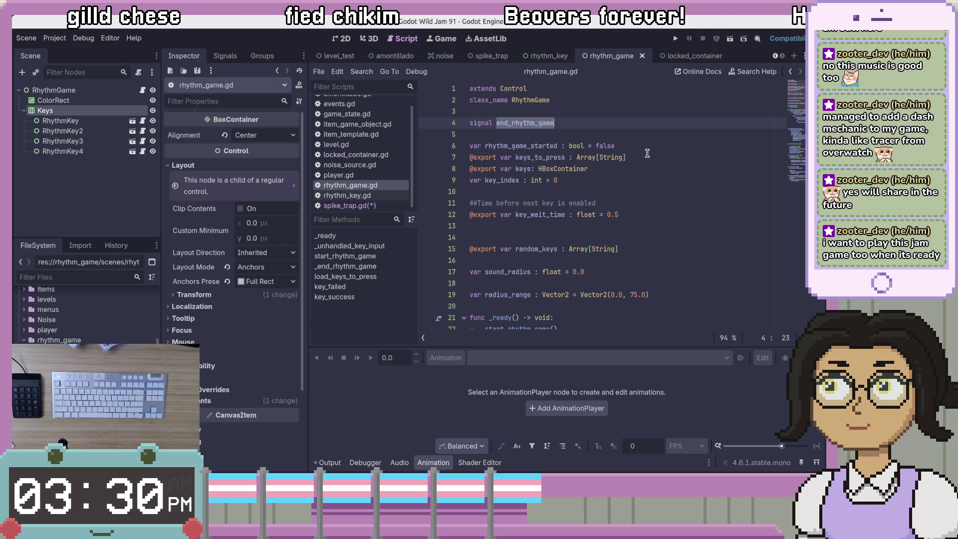
Step: Scroll through rhythm_game.gd's functions, then switch to the locked_container scene
scroll(647, 153, "down", 8)
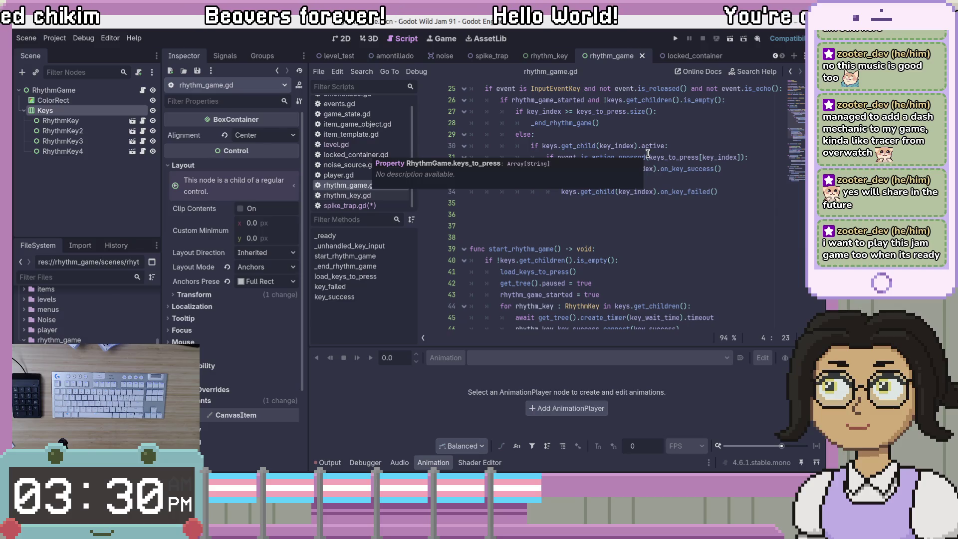
scroll(647, 153, "down", 2)
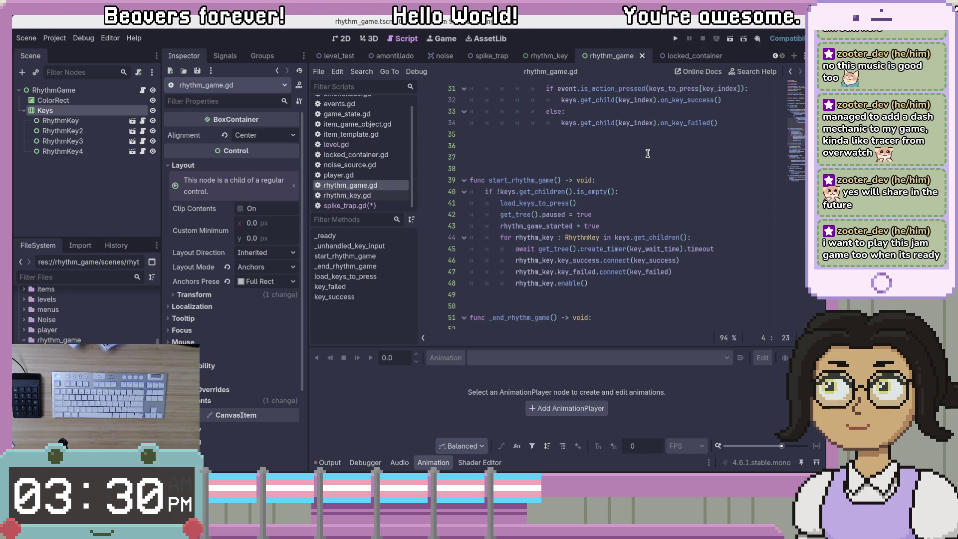
scroll(647, 153, "down", 4)
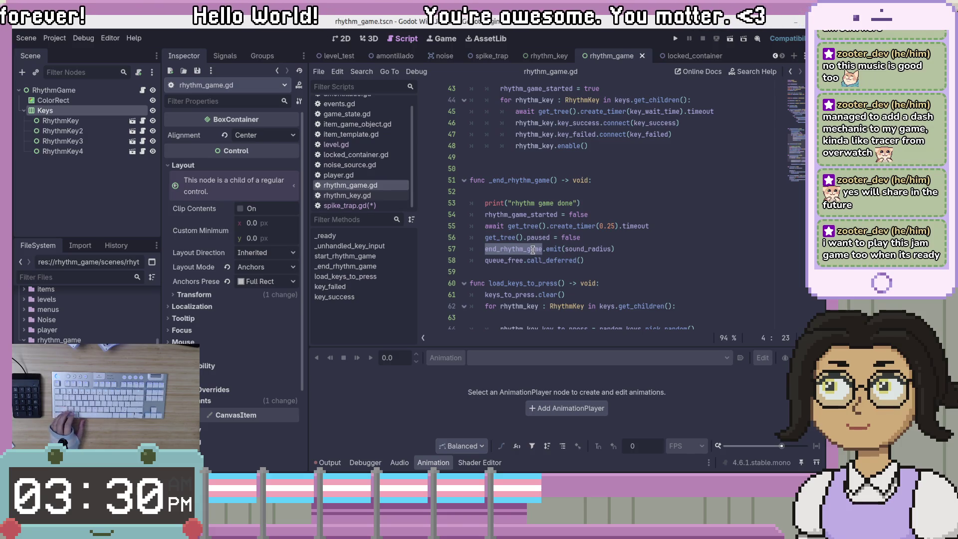
scroll(533, 250, "down", 3)
scroll(589, 236, "down", 3)
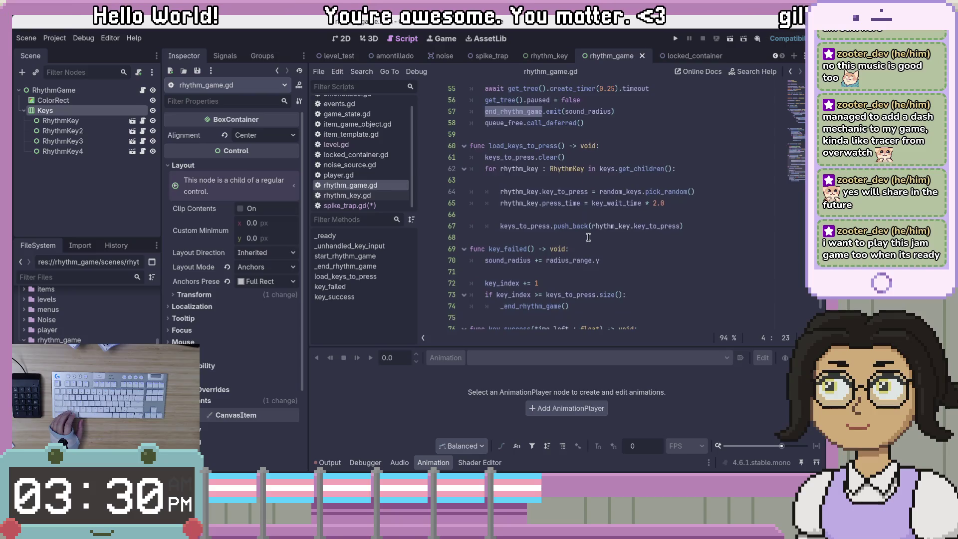
scroll(589, 236, "up", 6)
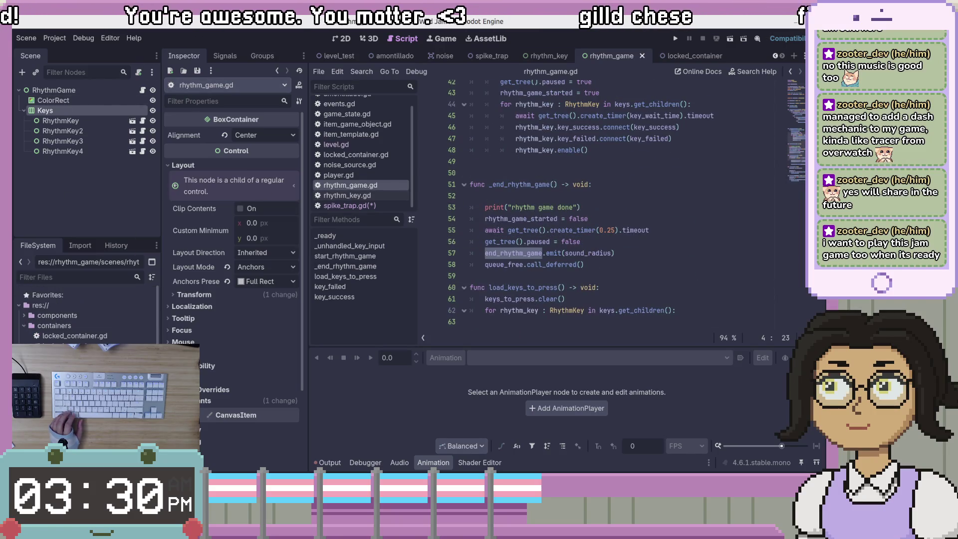
key("ctrl+Tab")
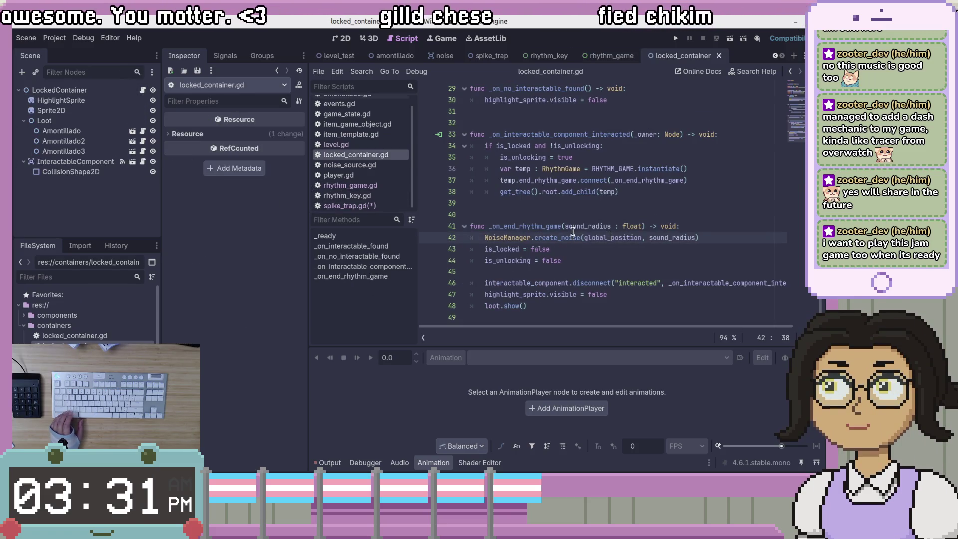
Step: In locked_container.gd, inspect the _on_end_rhythm_game connection and the sound_radius passed to create_noise
double_click(549, 226)
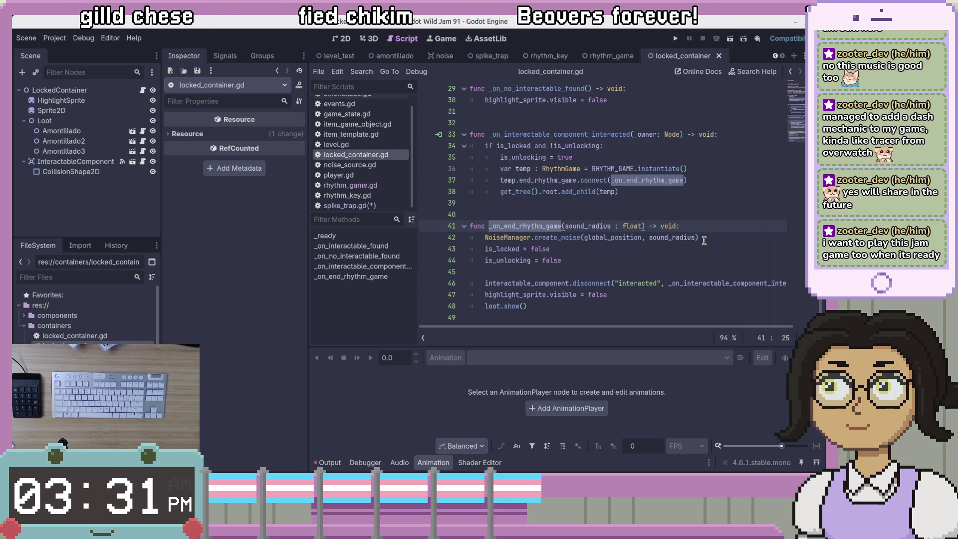
left_click(730, 190)
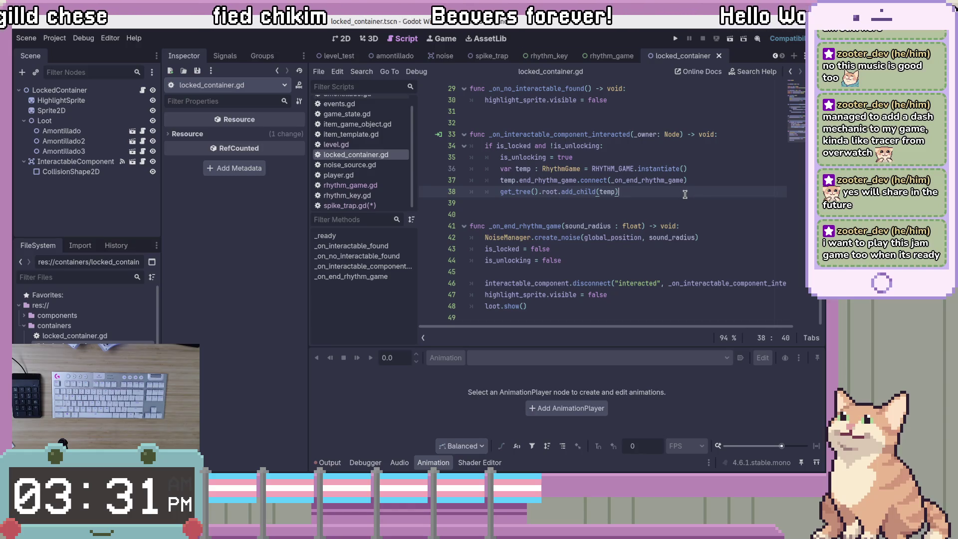
scroll(685, 194, "up", 3)
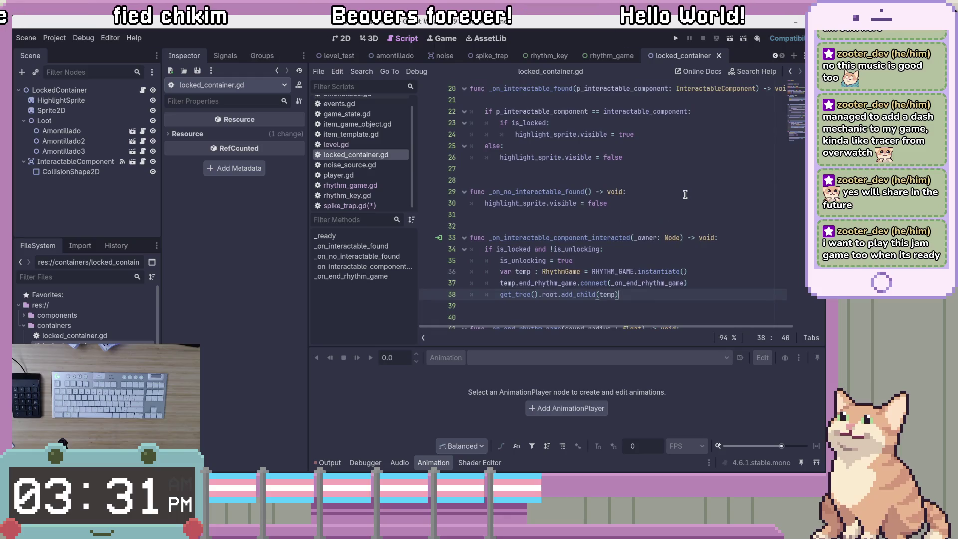
scroll(685, 194, "up", 5)
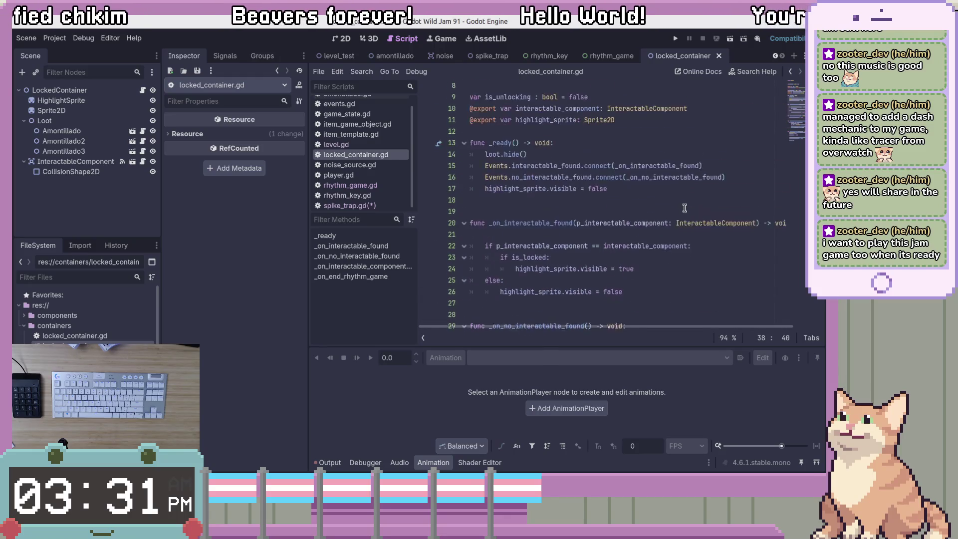
scroll(685, 208, "down", 8)
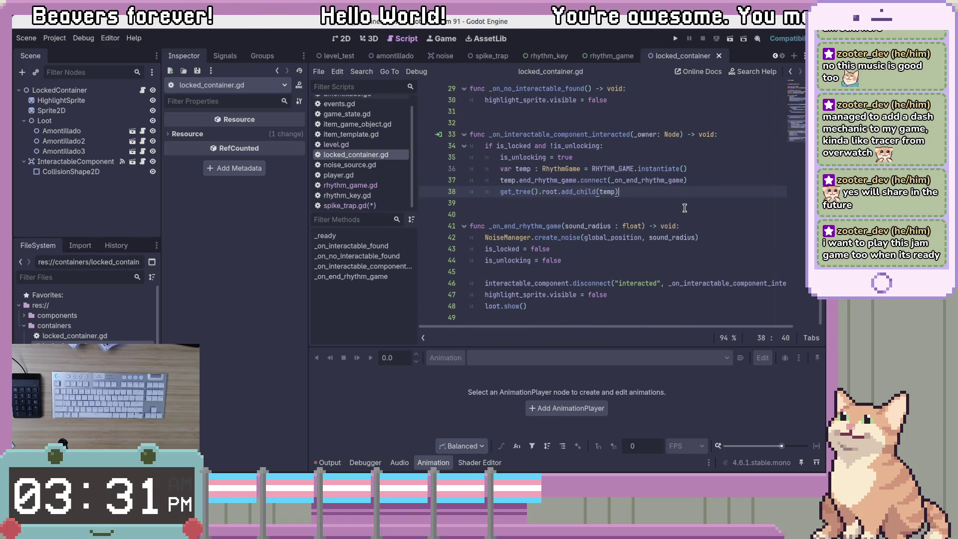
left_click(693, 238)
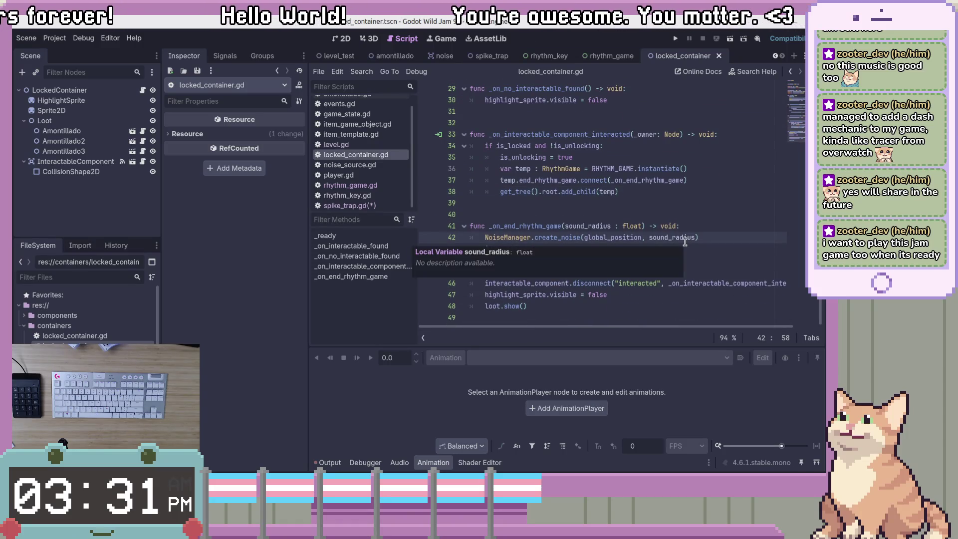
scroll(743, 241, "up", 5)
scroll(742, 241, "down", 5)
scroll(742, 240, "up", 8)
scroll(743, 241, "down", 8)
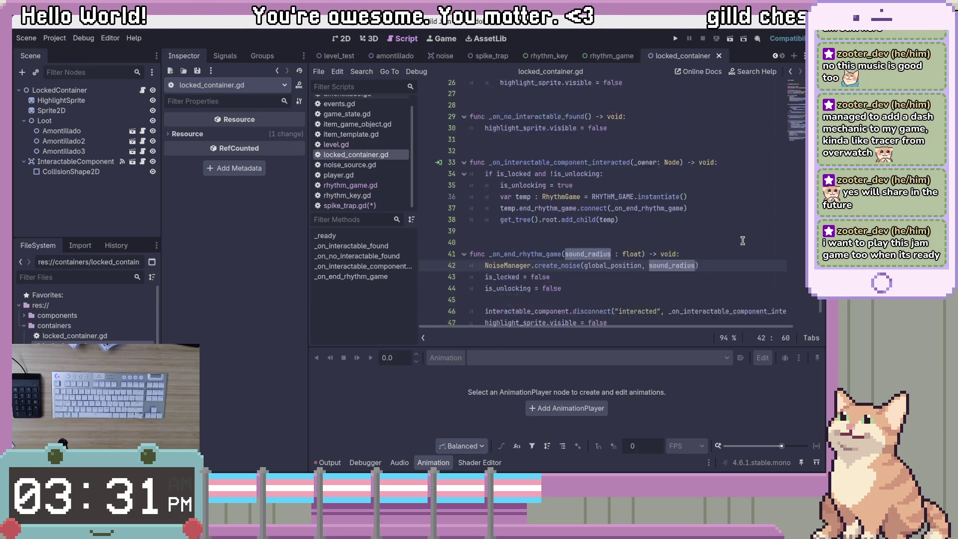
Step: Highlight the handler's sound_radius uses, then locate sound_radius in rhythm_game.gd's end_rhythm_game emit
double_click(551, 226)
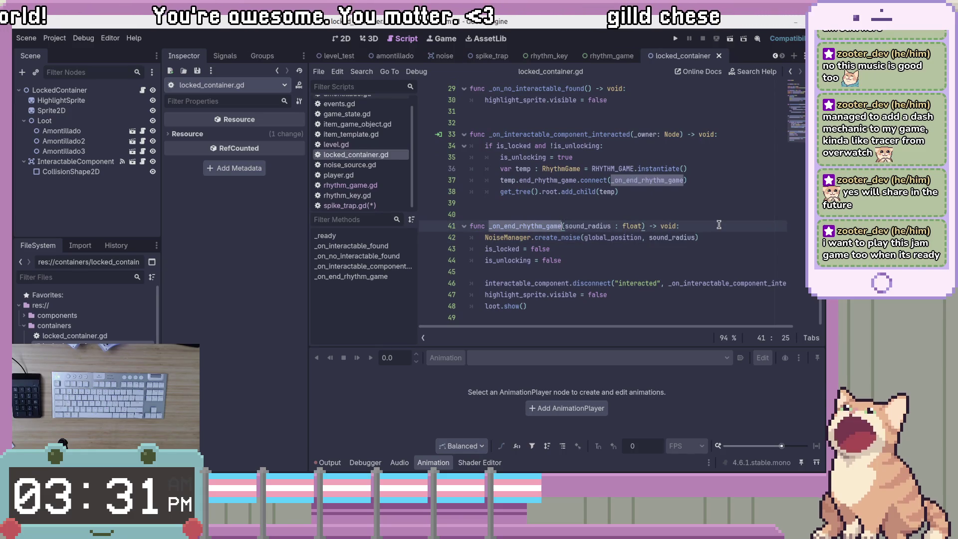
left_click(700, 236)
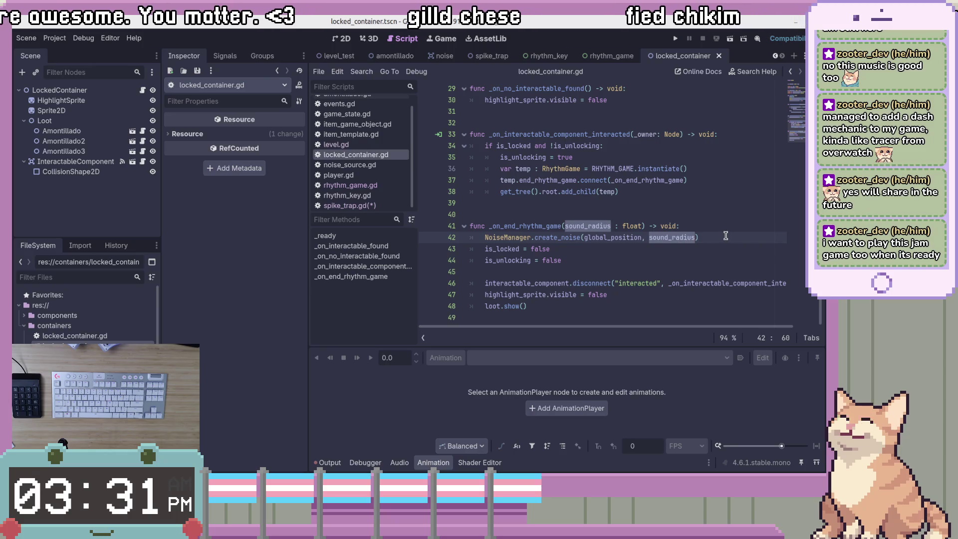
left_click(644, 237)
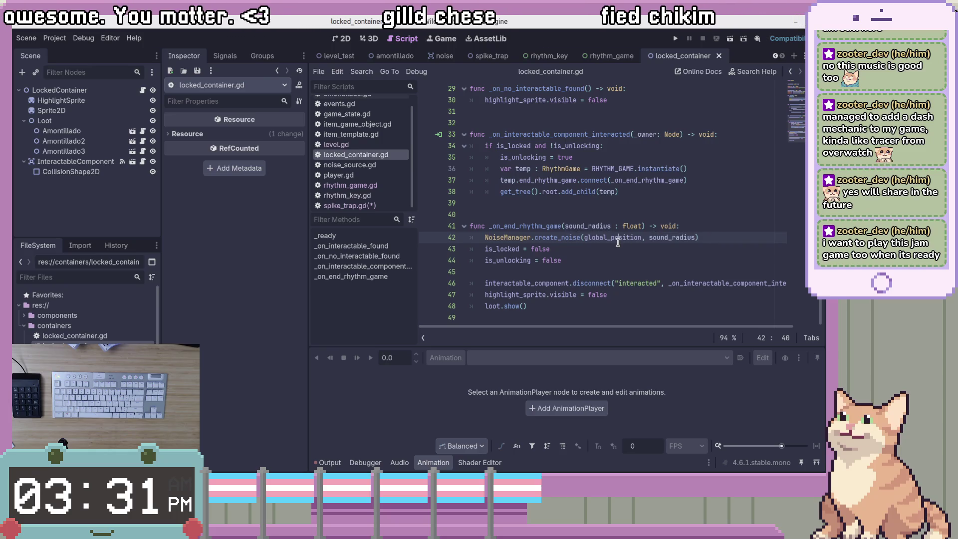
left_click(733, 235)
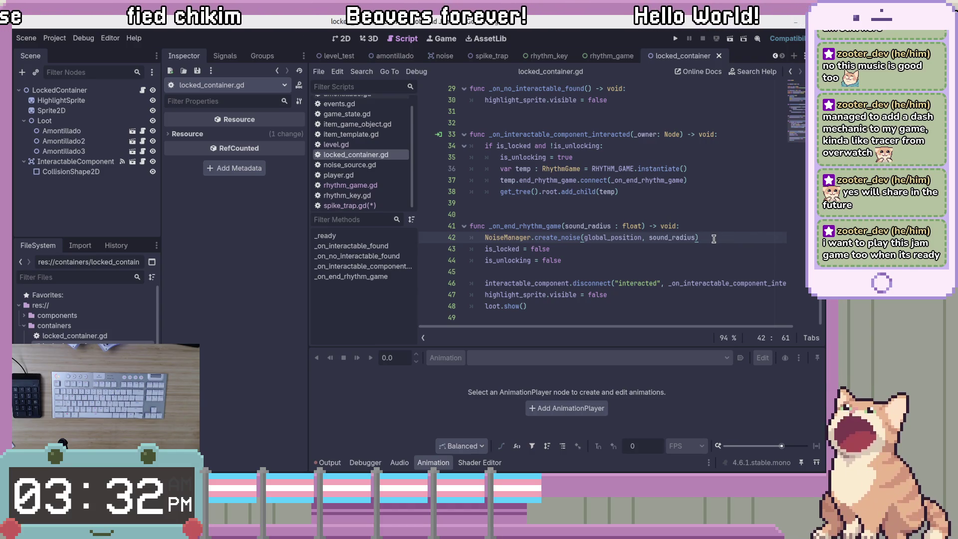
double_click(587, 226)
left_click(739, 203)
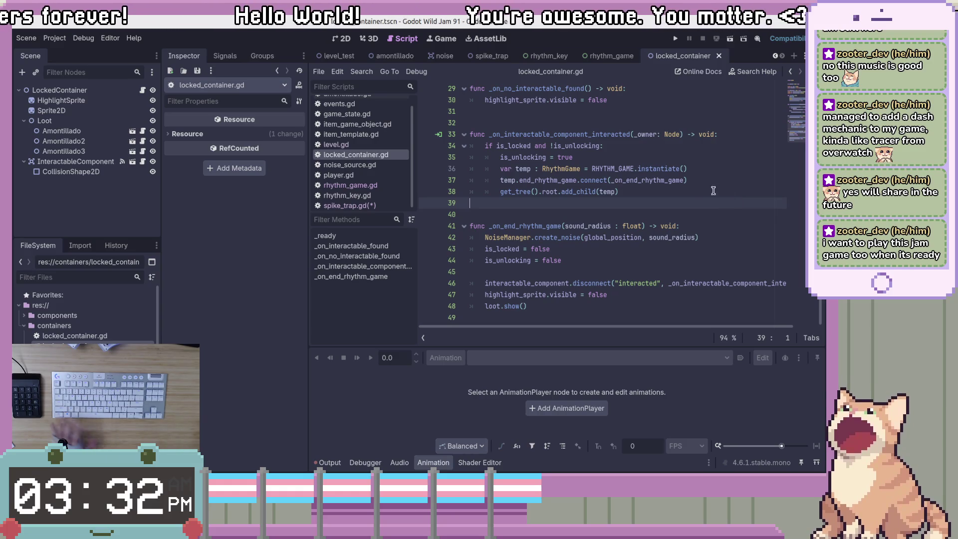
left_click(581, 226)
scroll(597, 266, "up", 2)
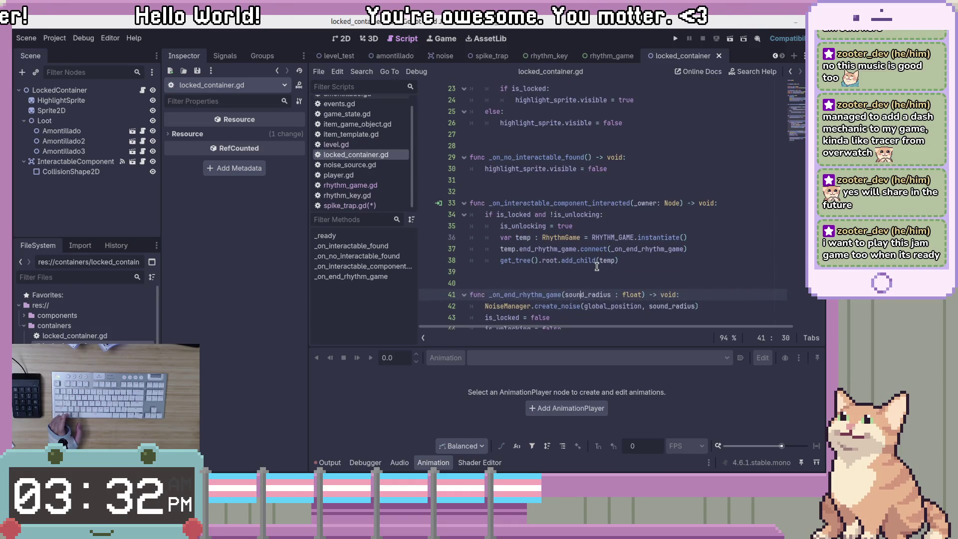
left_click(380, 186)
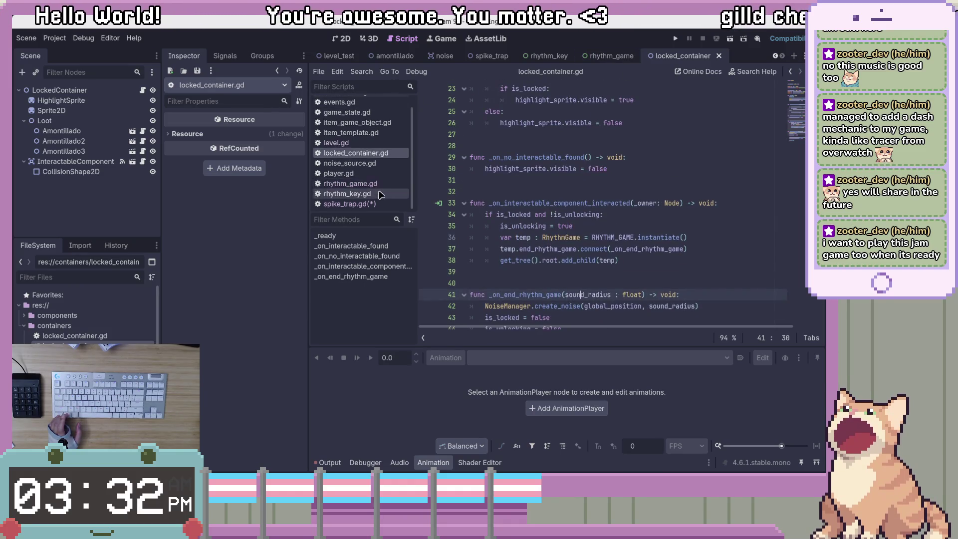
double_click(577, 260)
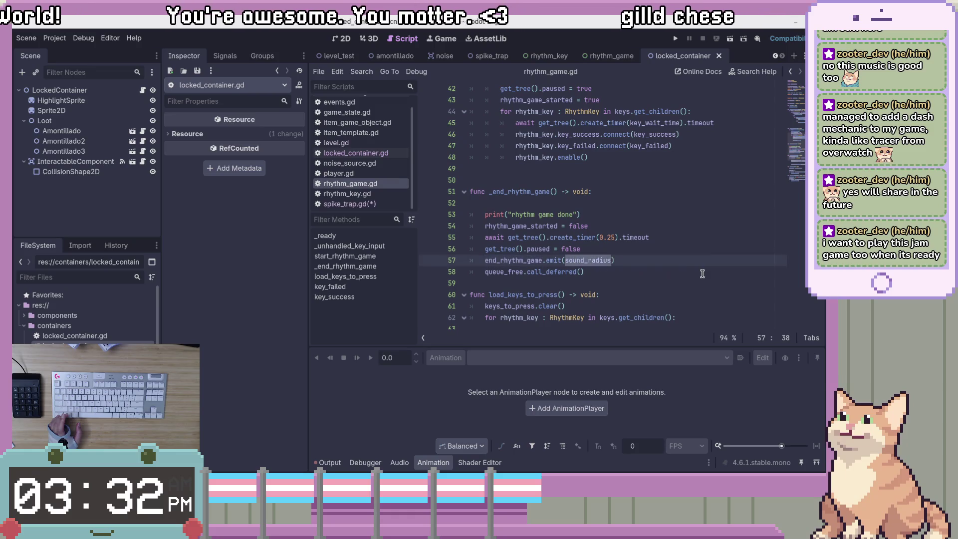
scroll(701, 274, "up", 6)
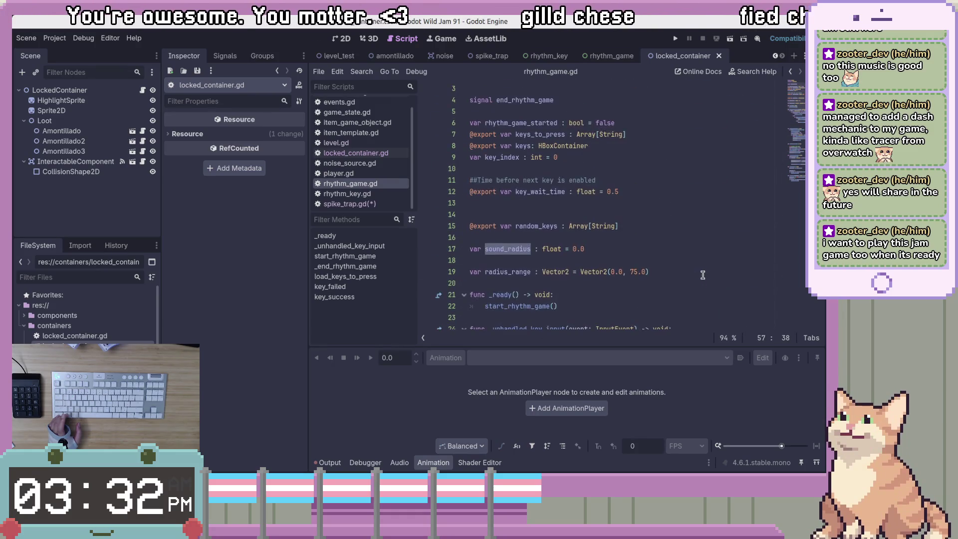
scroll(703, 275, "down", 12)
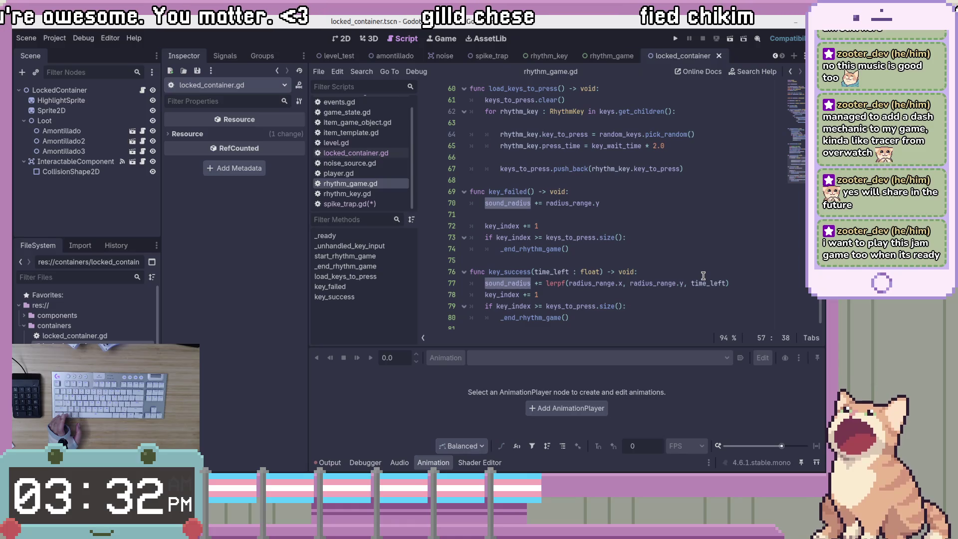
scroll(702, 276, "down", 1)
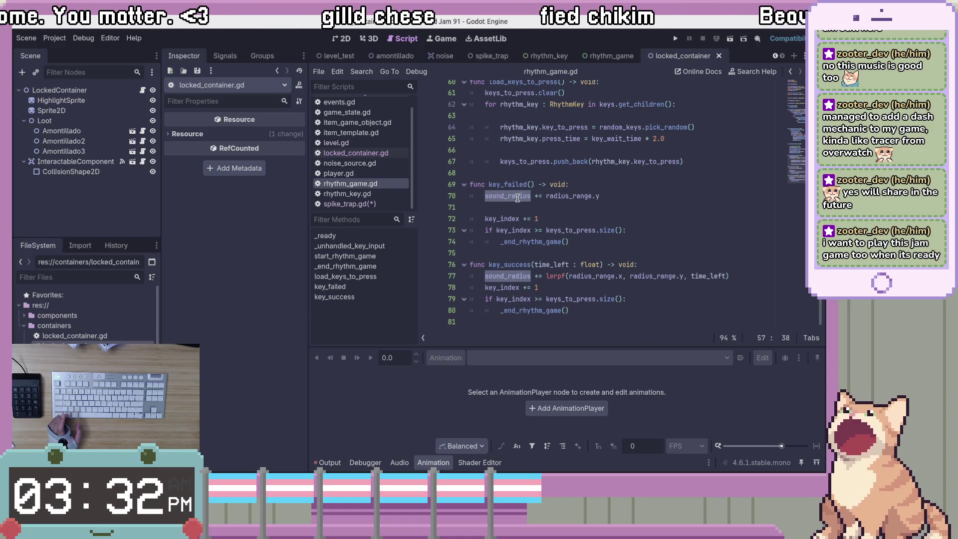
left_click(515, 277)
left_click_drag(522, 278, 730, 276)
left_click(731, 276)
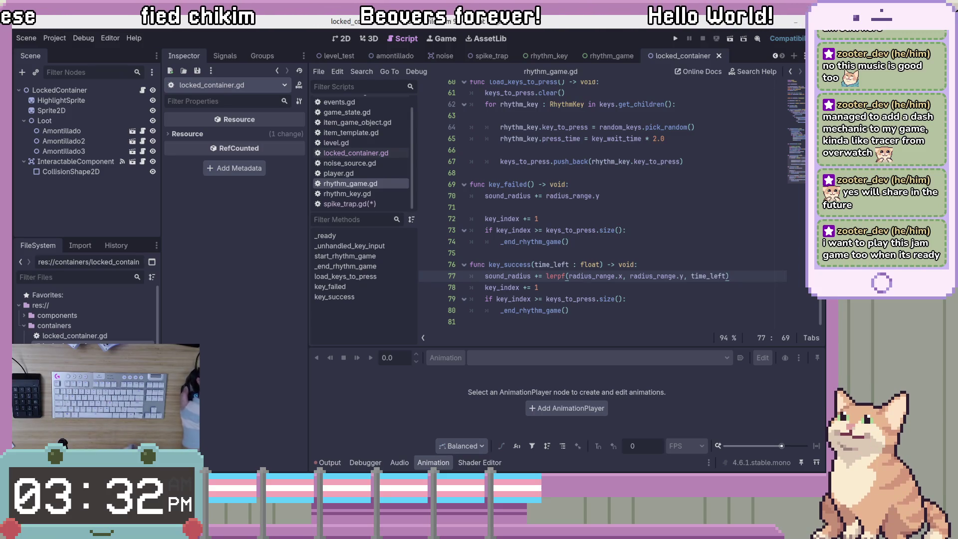
left_click(642, 291)
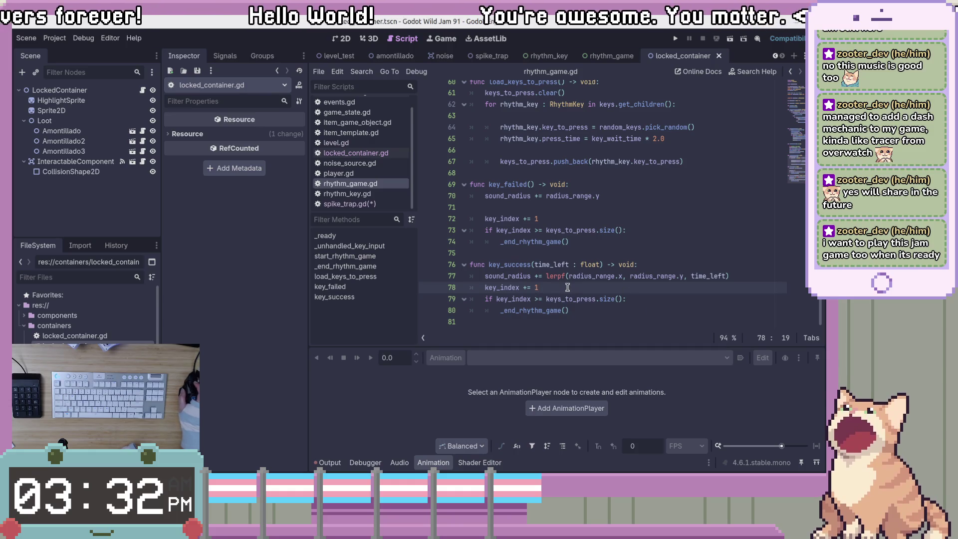
left_click_drag(485, 196, 602, 194)
left_click(592, 196)
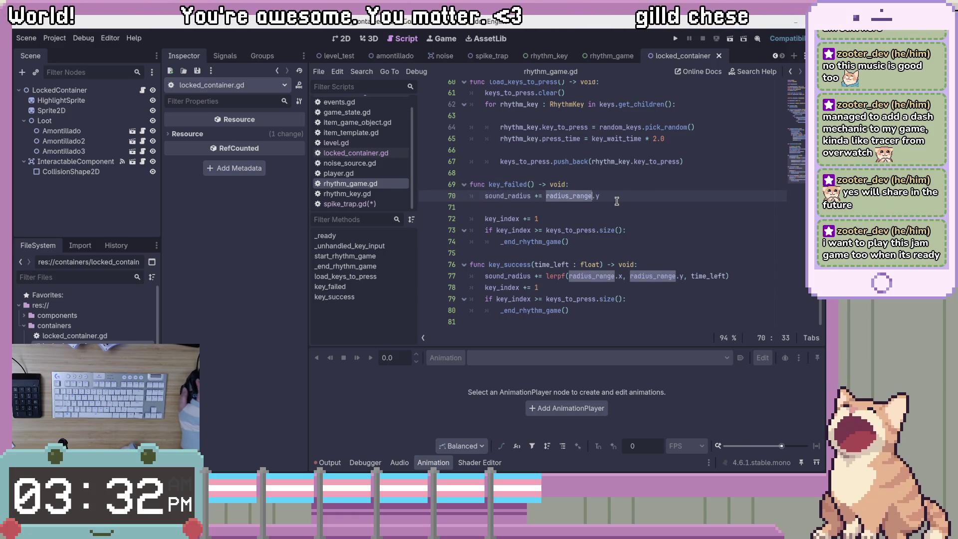
left_click_drag(599, 196, 543, 197)
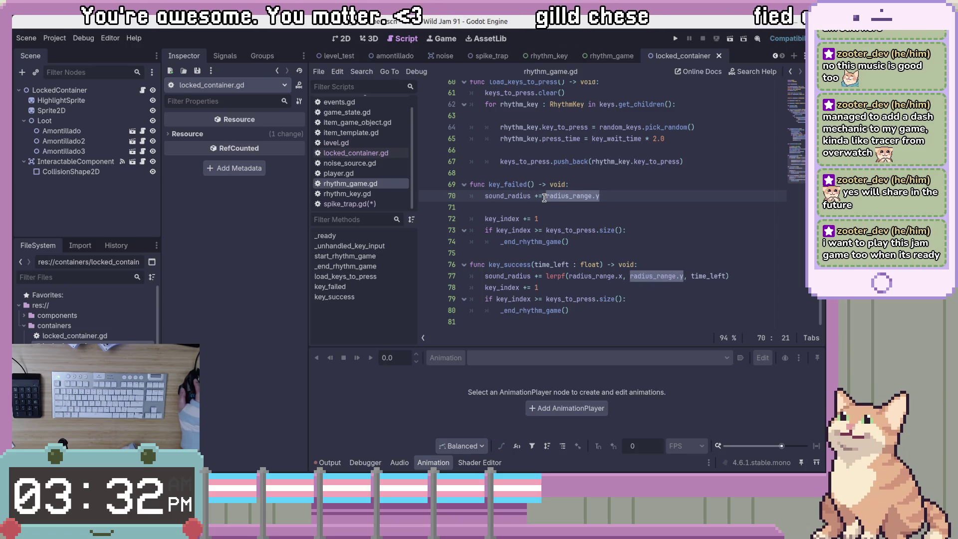
double_click(588, 279)
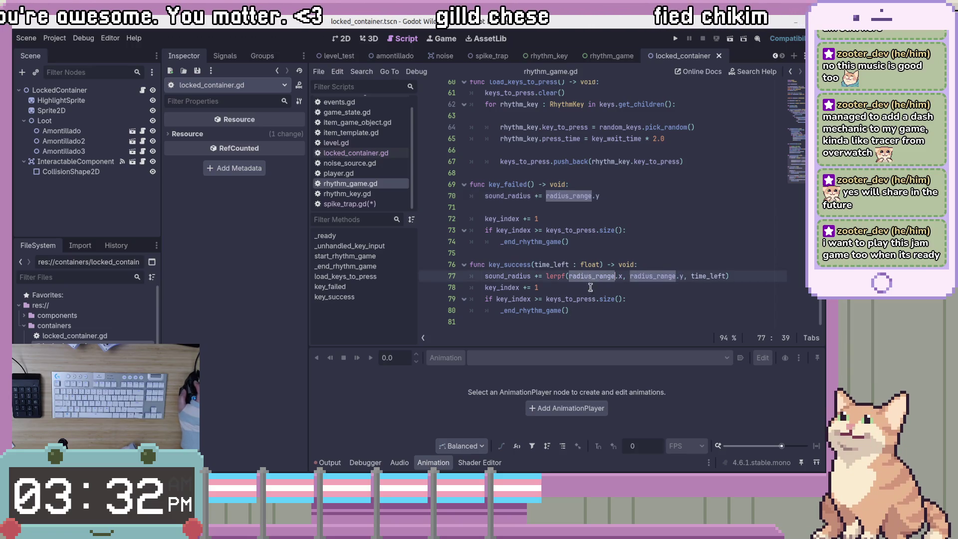
left_click_drag(546, 276, 722, 277)
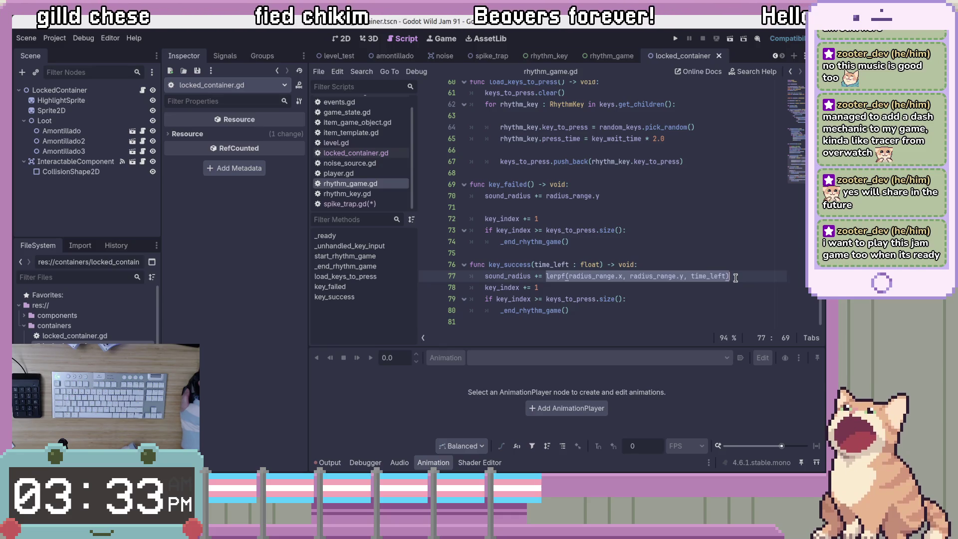
left_click(725, 276)
left_click(749, 285)
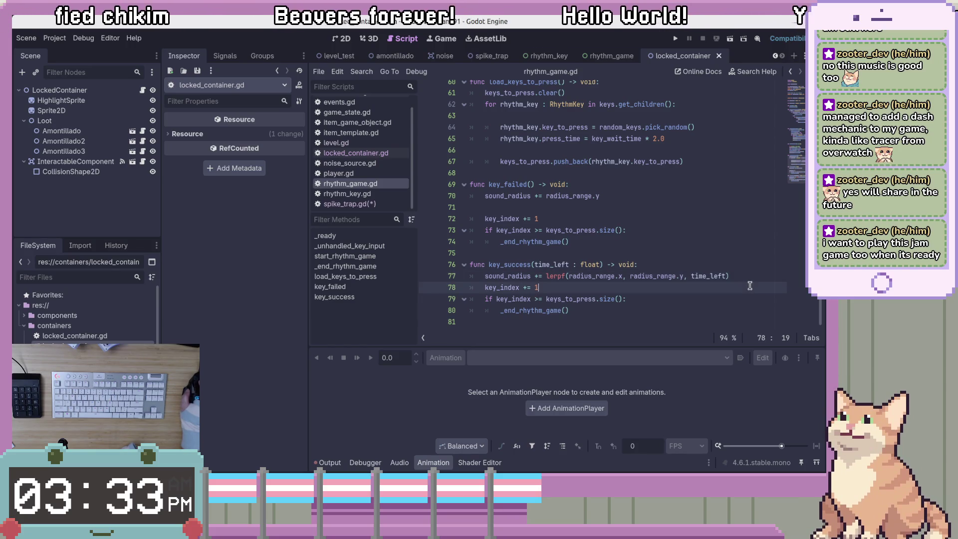
left_click(615, 276)
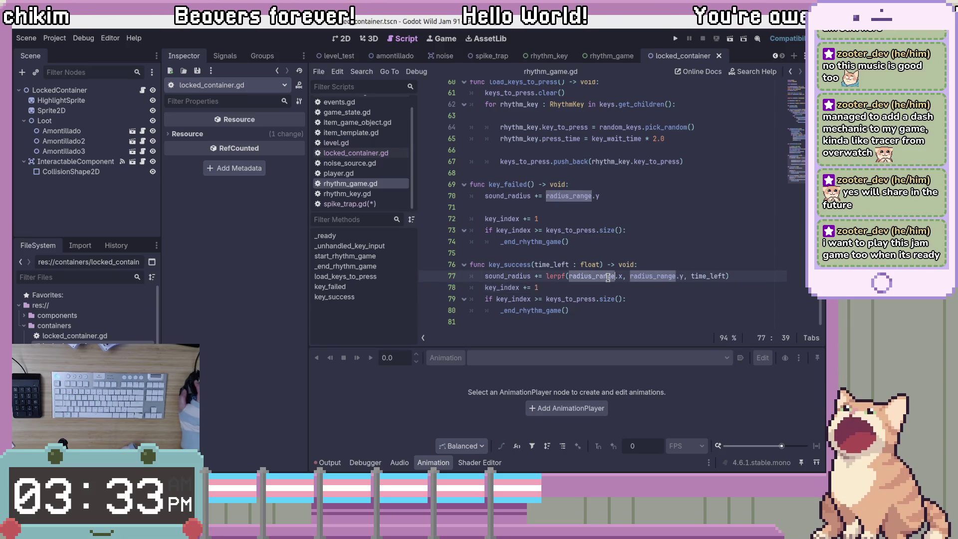
scroll(675, 285, "up", 6)
scroll(676, 286, "up", 13)
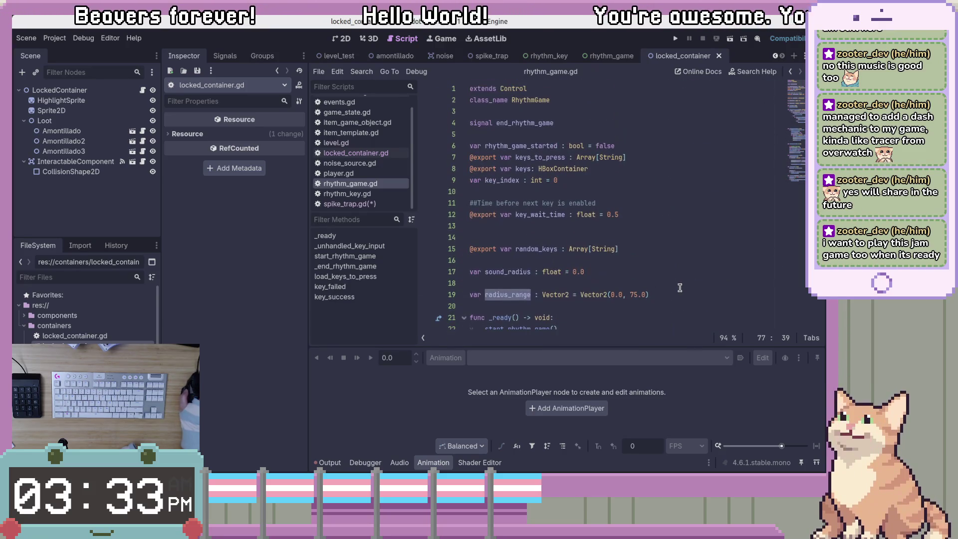
double_click(633, 294)
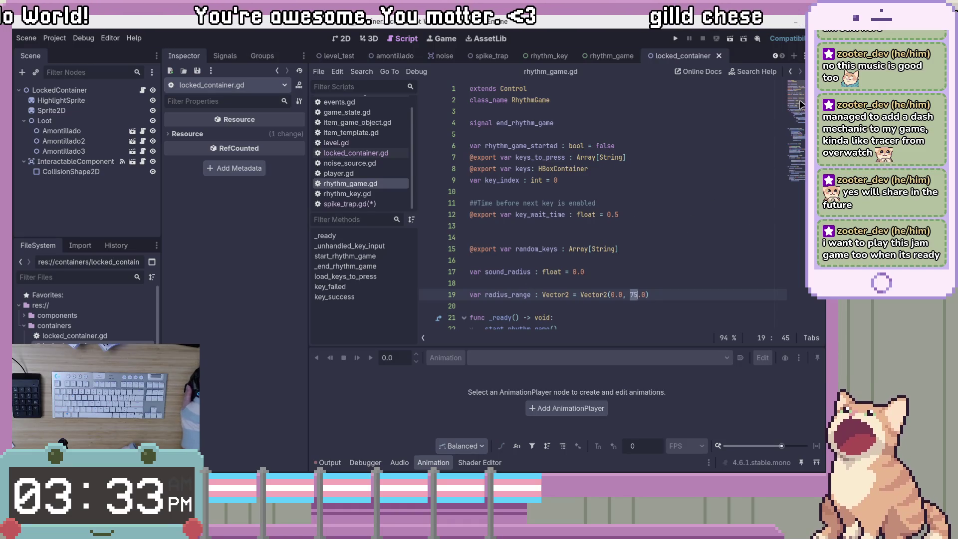
left_click_drag(801, 105, 798, 202)
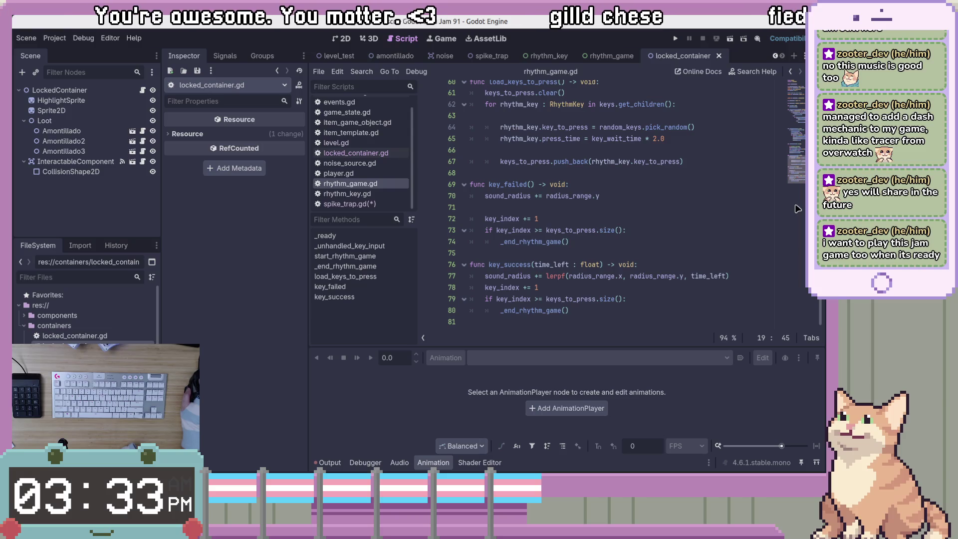
mouse_move(803, 168)
left_mouse_down()
mouse_move(801, 147)
mouse_move(803, 157)
left_mouse_up()
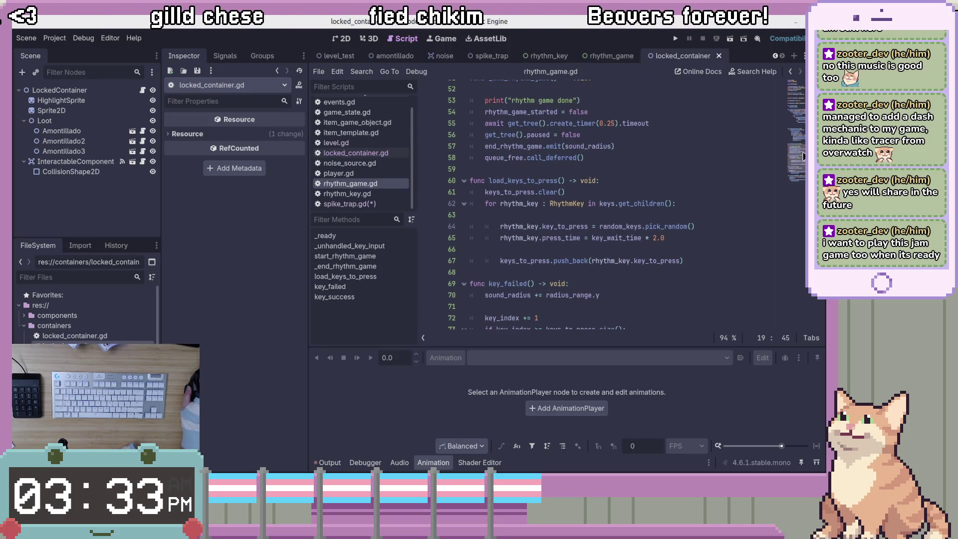
left_click_drag(803, 156, 802, 174)
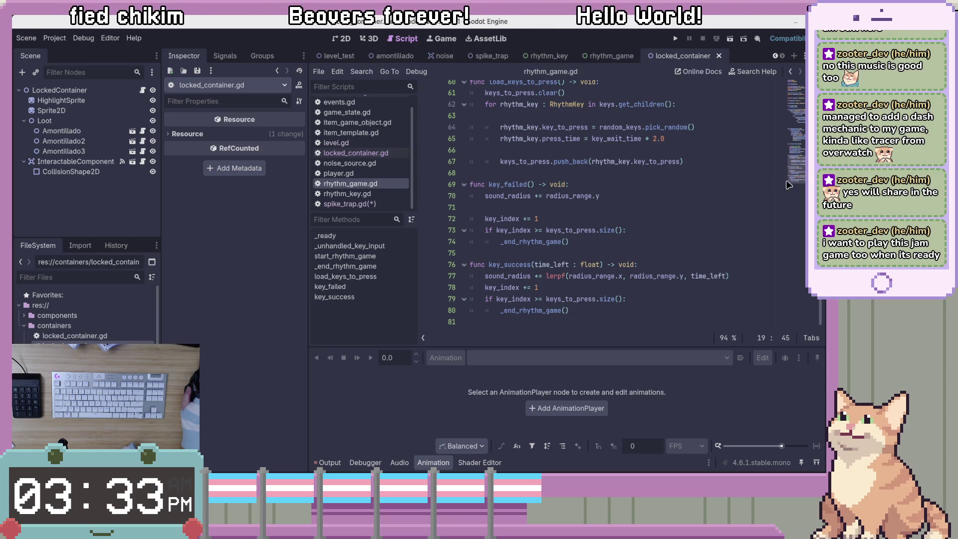
left_click(626, 245)
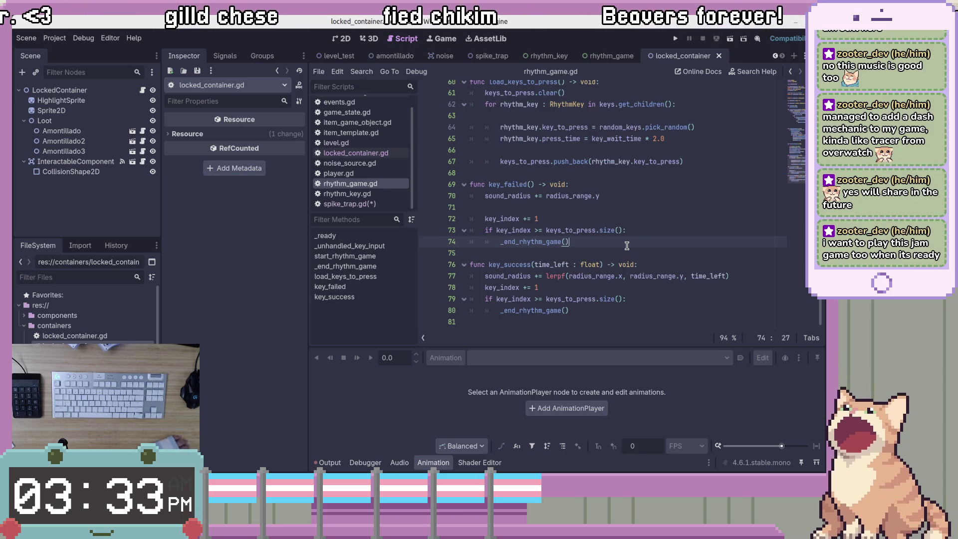
scroll(653, 252, "up", 1)
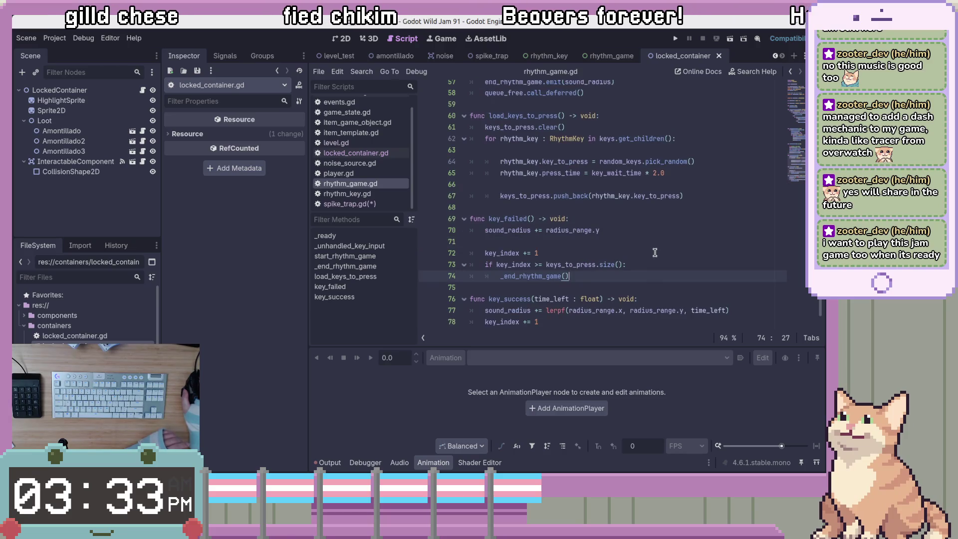
scroll(657, 252, "up", 2)
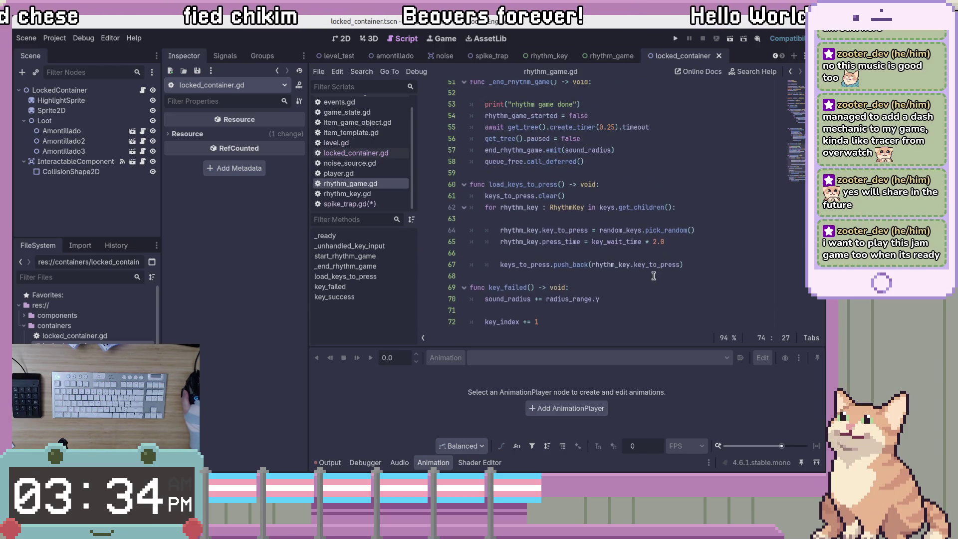
scroll(653, 276, "up", 2)
scroll(652, 275, "up", 3)
scroll(653, 275, "up", 11)
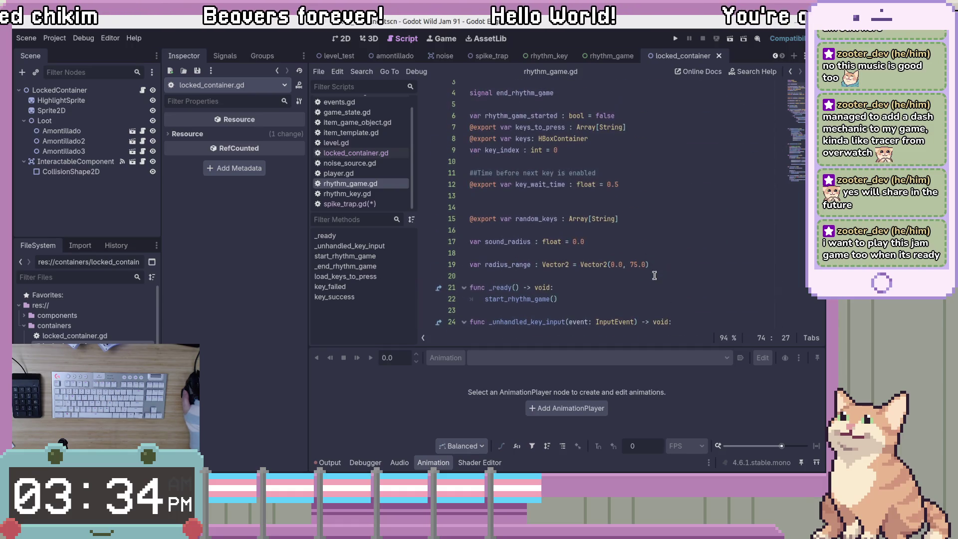
scroll(654, 276, "up", 1)
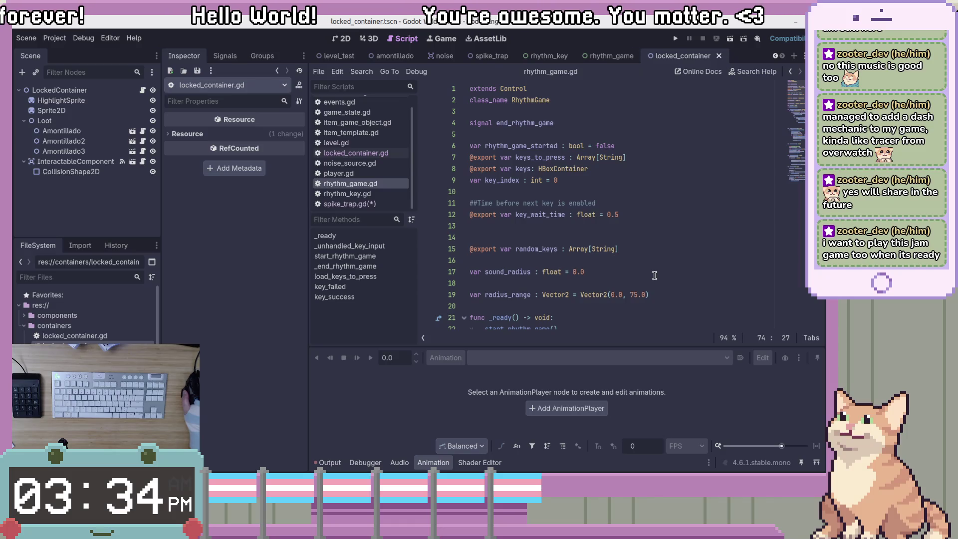
left_click(612, 56)
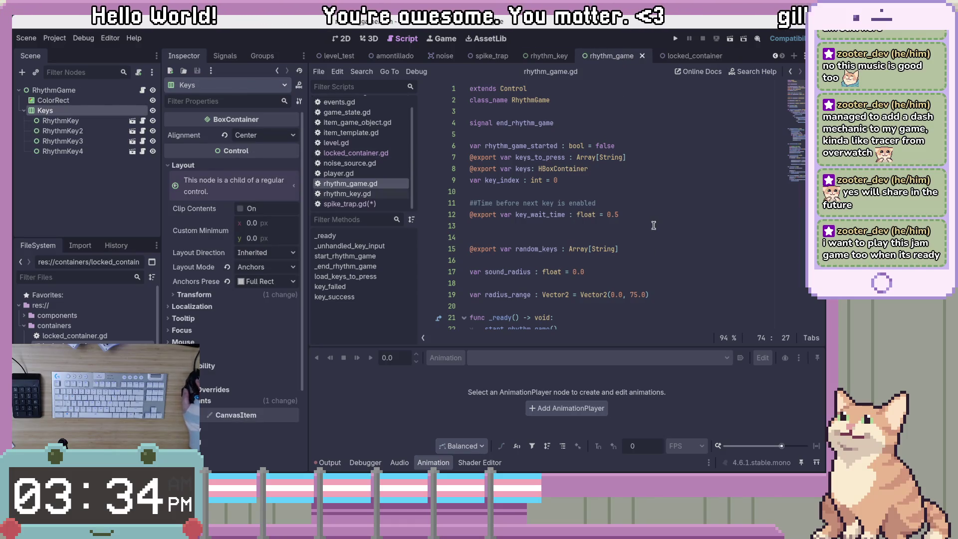
Step: Clear the ColorRect selection and put focus back in the rhythm_game.gd script code
left_click(106, 100)
key("Return")
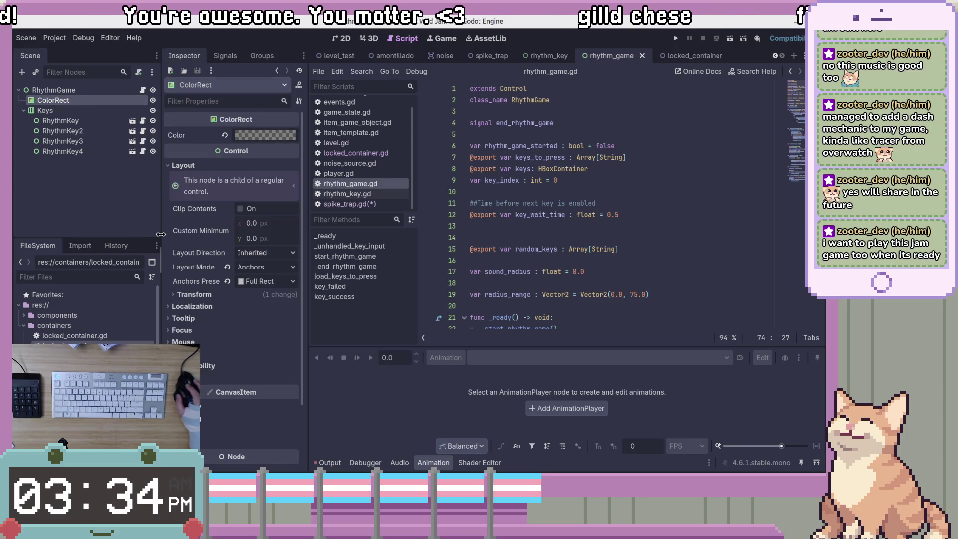
left_click(133, 199)
left_click(564, 180)
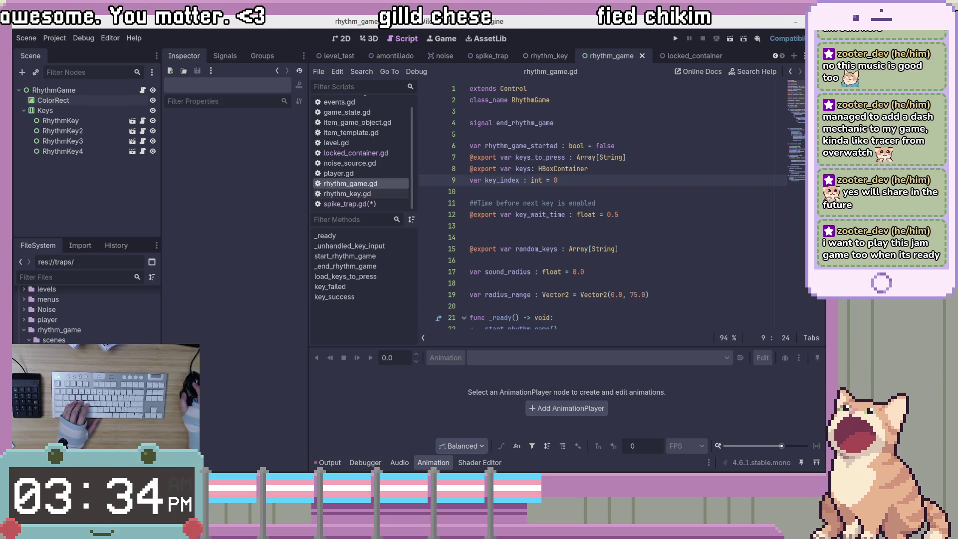
right_click(75, 301)
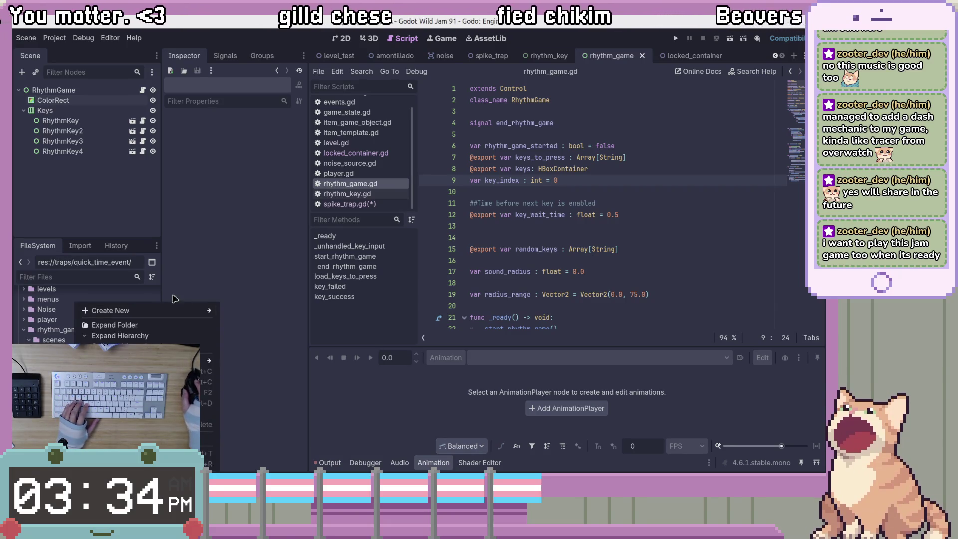
left_click(67, 173)
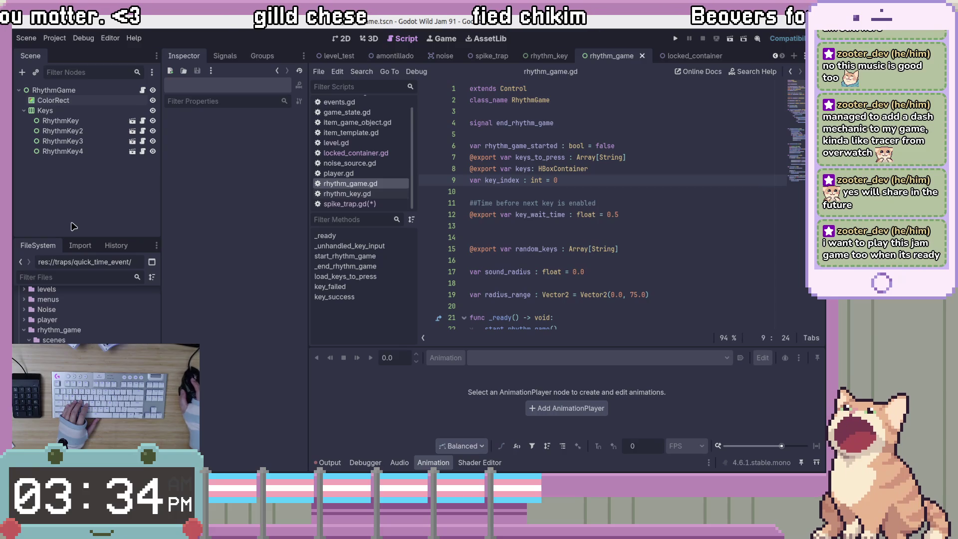
Step: Duplicate rhythm_game.gd as evade_trap_qte.gd in res://traps/quick_time_event/ and open it
right_click(104, 288)
left_click(190, 392)
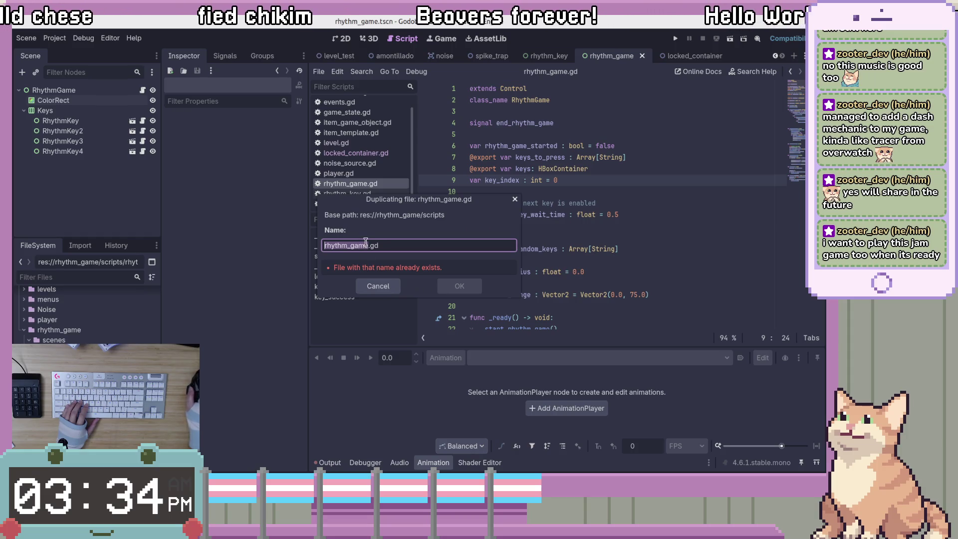
left_click_drag(370, 246, 241, 245)
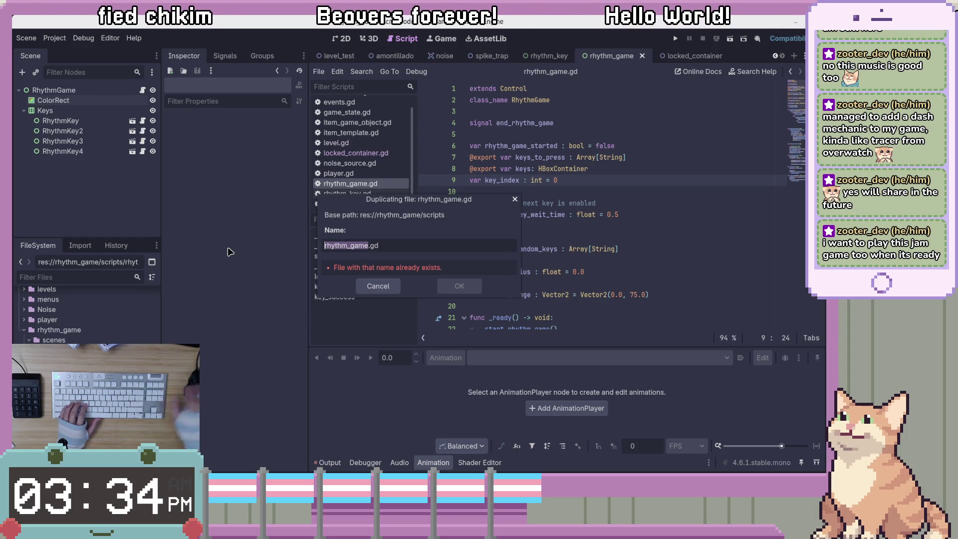
type("evade")
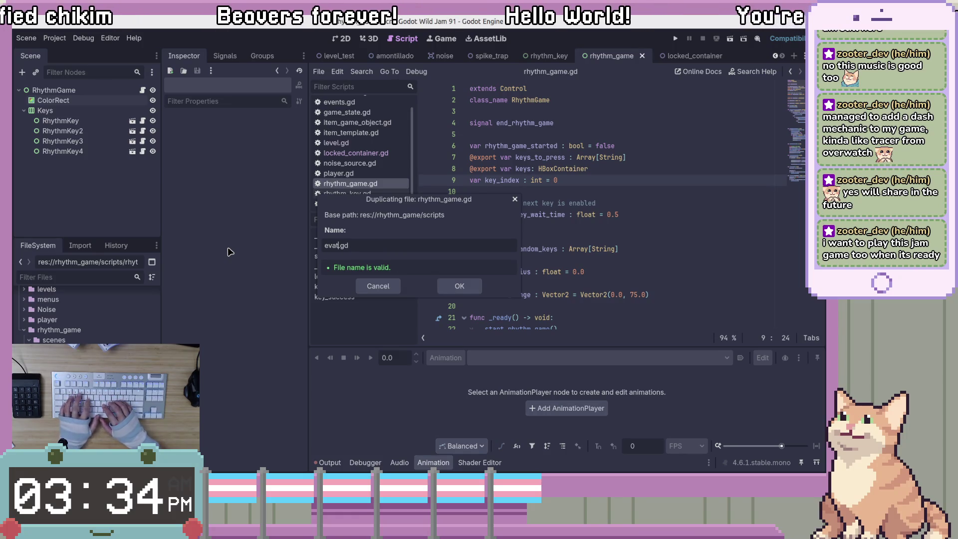
type("_traP-")
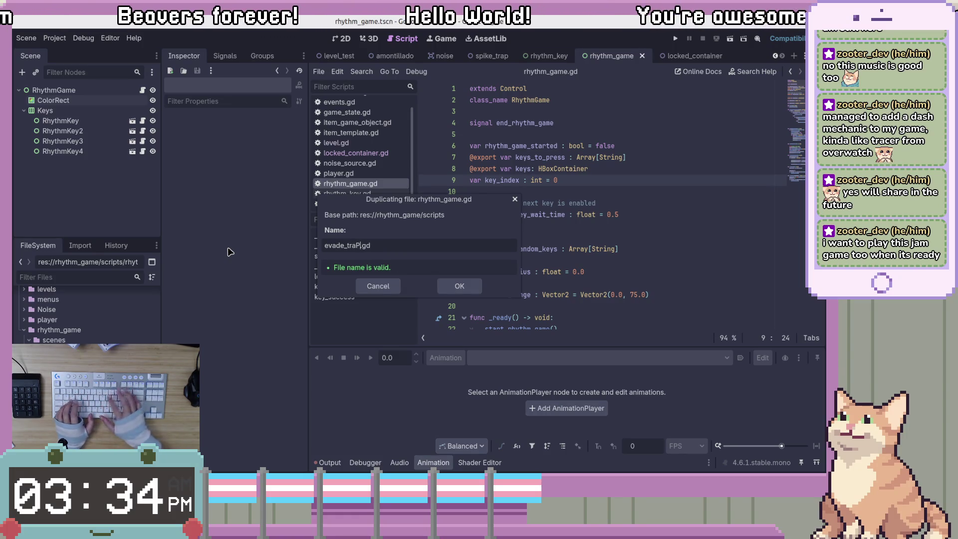
key("BackSpace")
key("BackSpace")
type("p_")
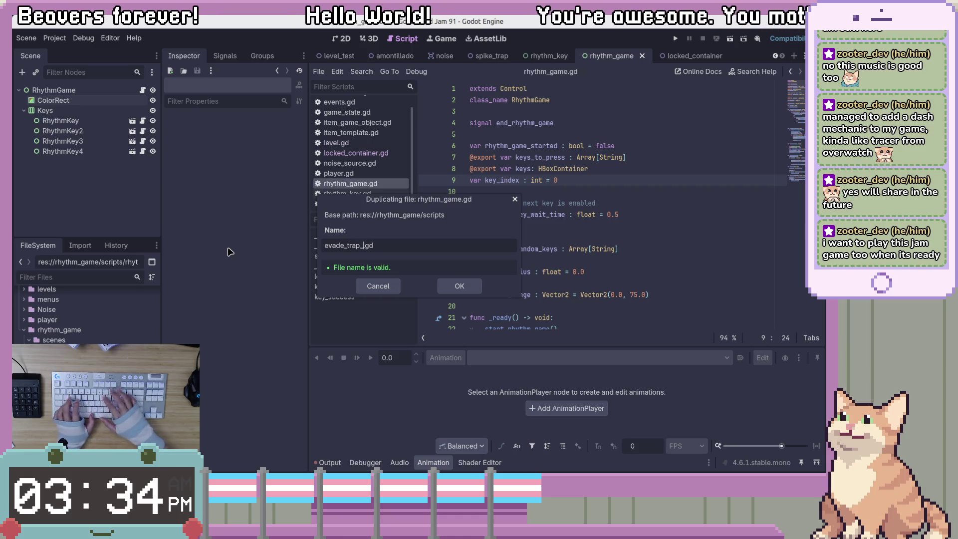
type("qte")
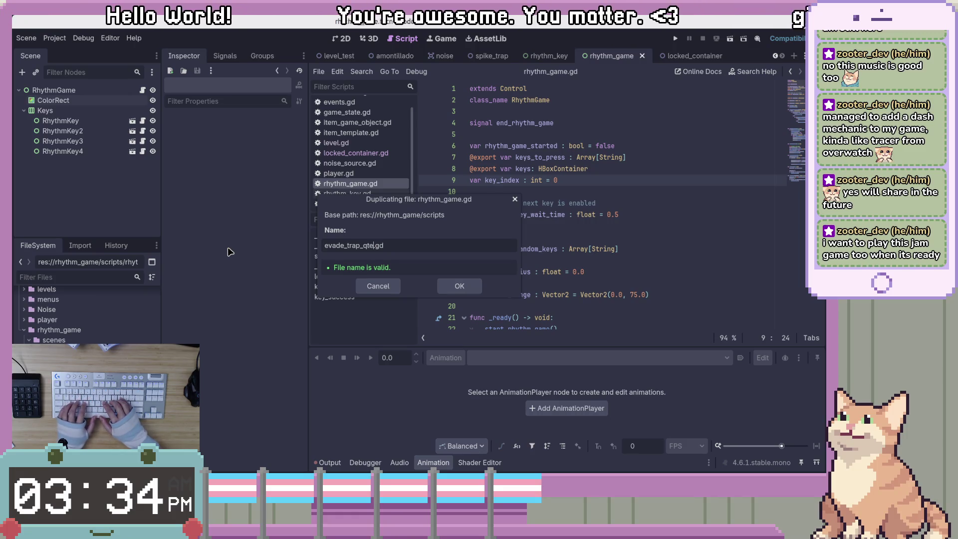
key("Return")
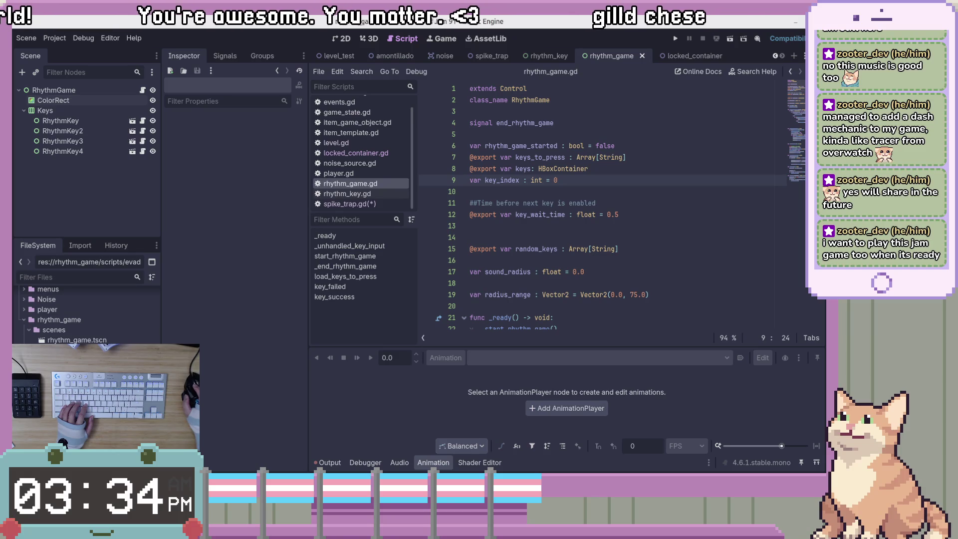
key("Return")
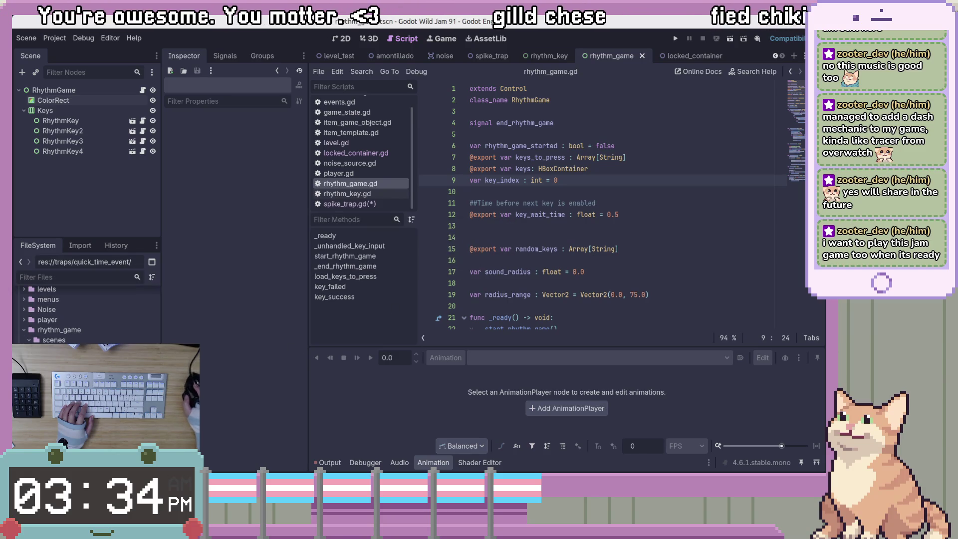
left_click(599, 215)
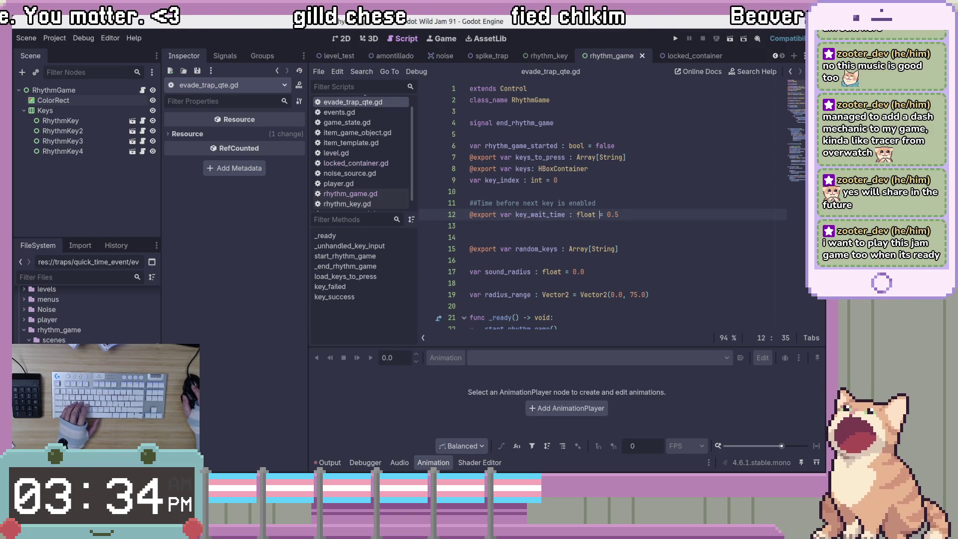
Step: Duplicate rhythm_game.tscn as evade_trap_qte.tscn
right_click(114, 360)
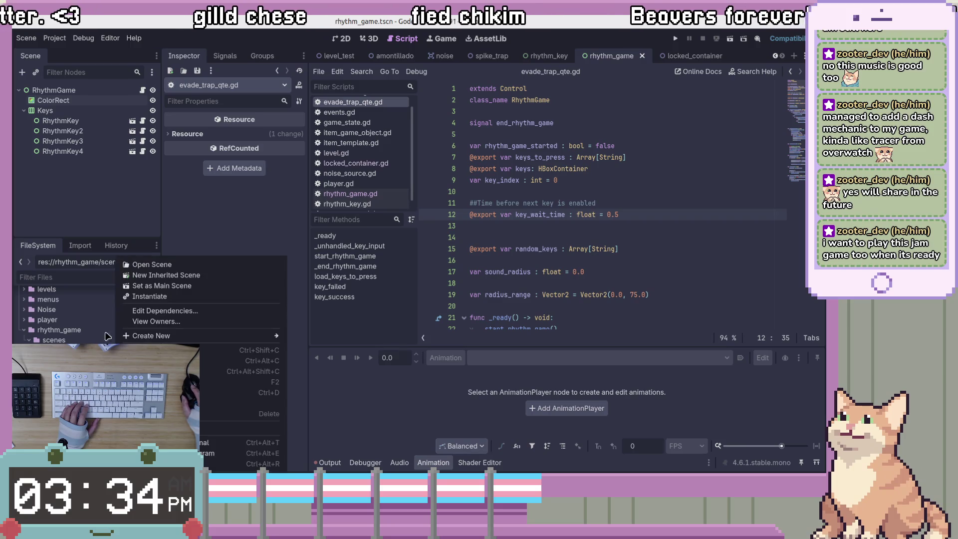
left_click(195, 392)
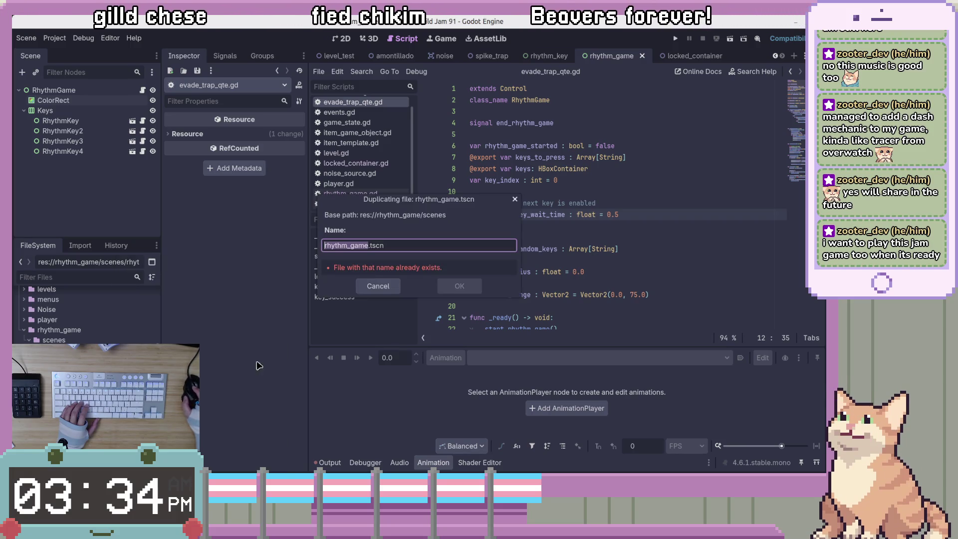
type("event")
key("BackSpace")
key("BackSpace")
key("BackSpace")
type("ade_t")
type("rap_qte")
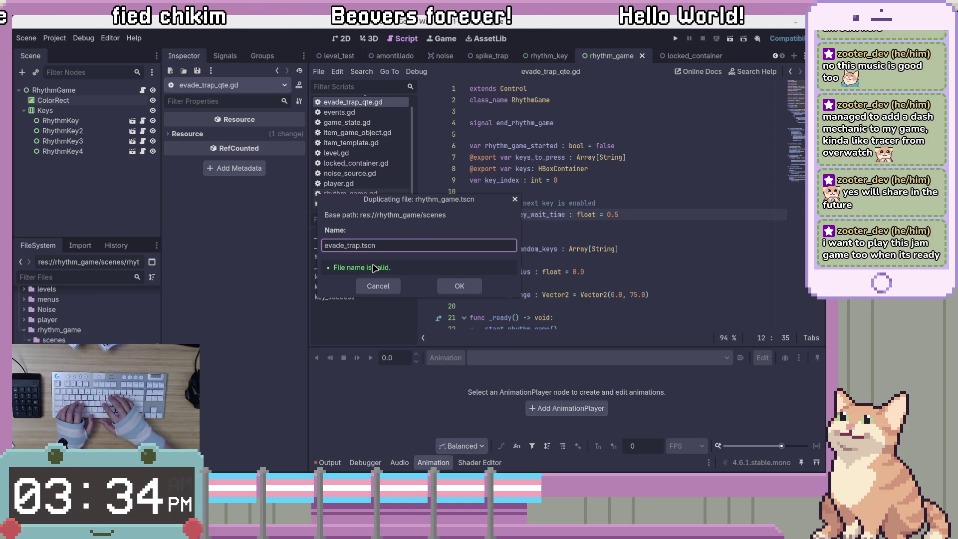
key("Return")
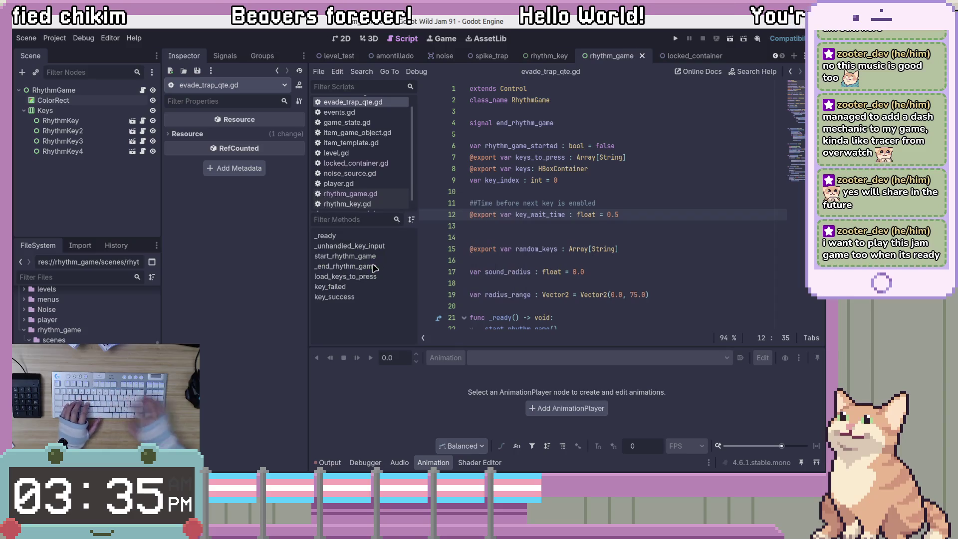
Step: Move evade_trap_qte.tscn into traps and then into the quick_time_event folder
scroll(102, 333, "down", 1)
left_click(103, 331)
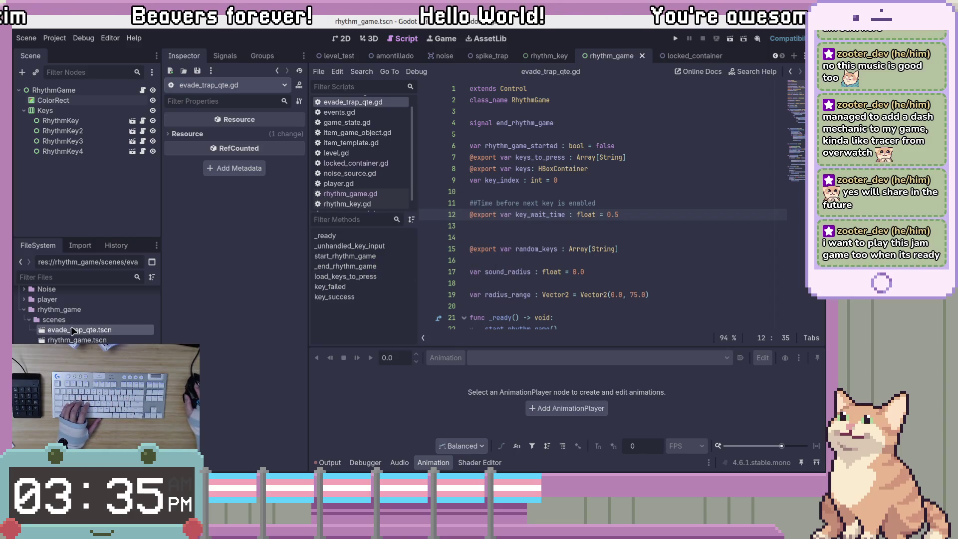
left_click_drag(79, 350, 75, 389)
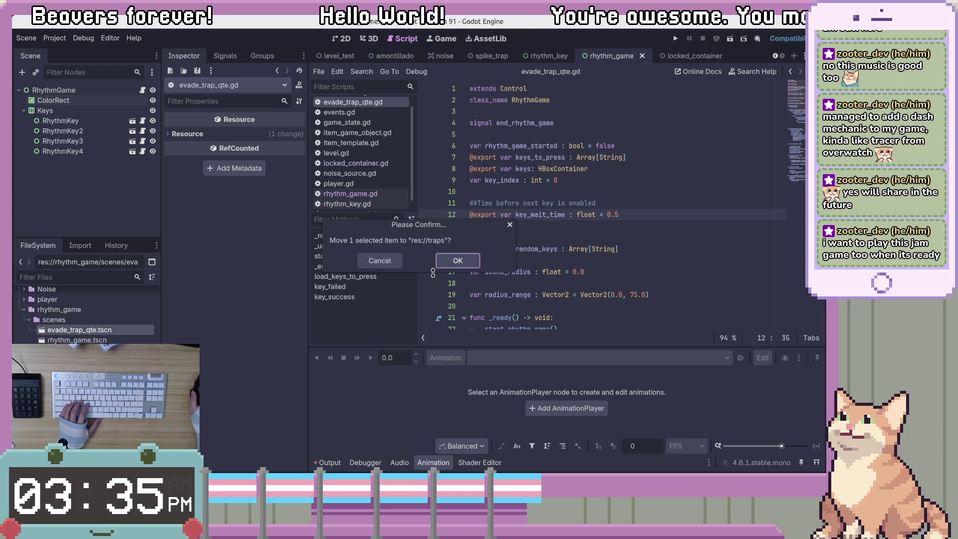
left_click(452, 260)
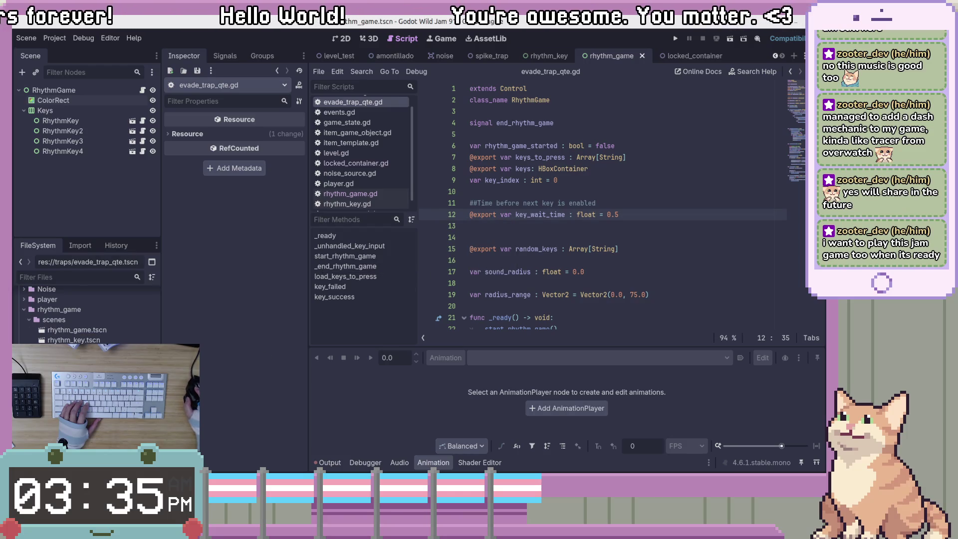
left_click_drag(80, 339, 75, 380)
left_click(452, 260)
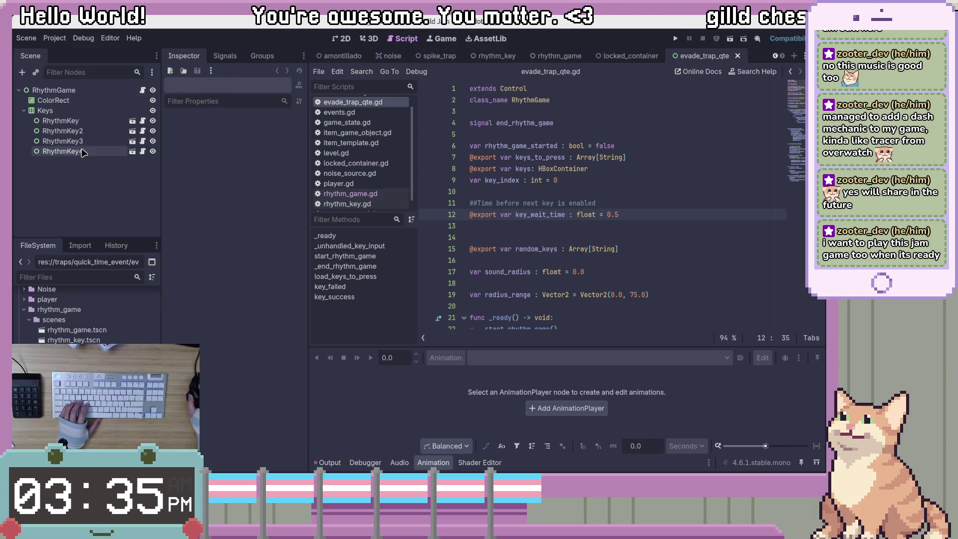
Step: Rename the evade_trap_qte scene's root node to EvadeTrapQTE
left_click(77, 93)
key("F2")
type("EvadeTrapQ")
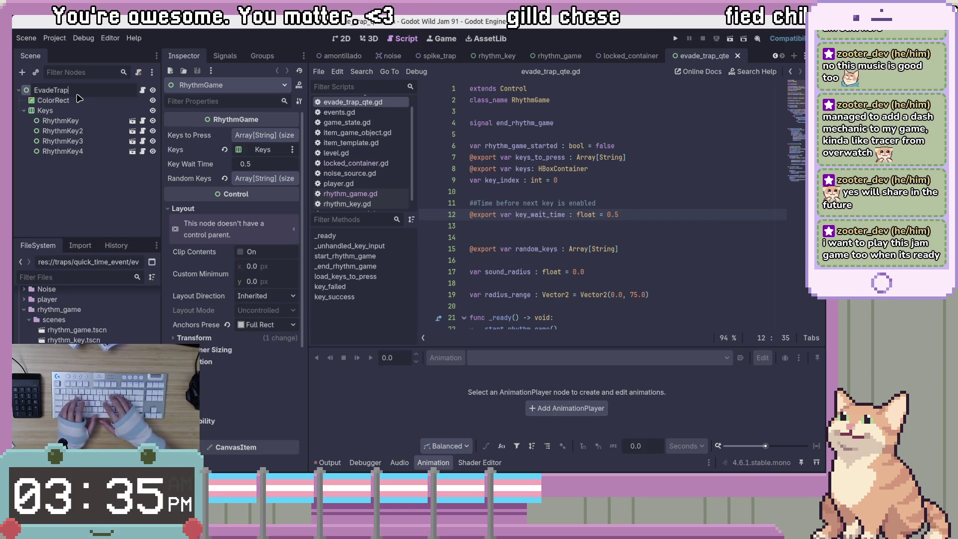
type("TE")
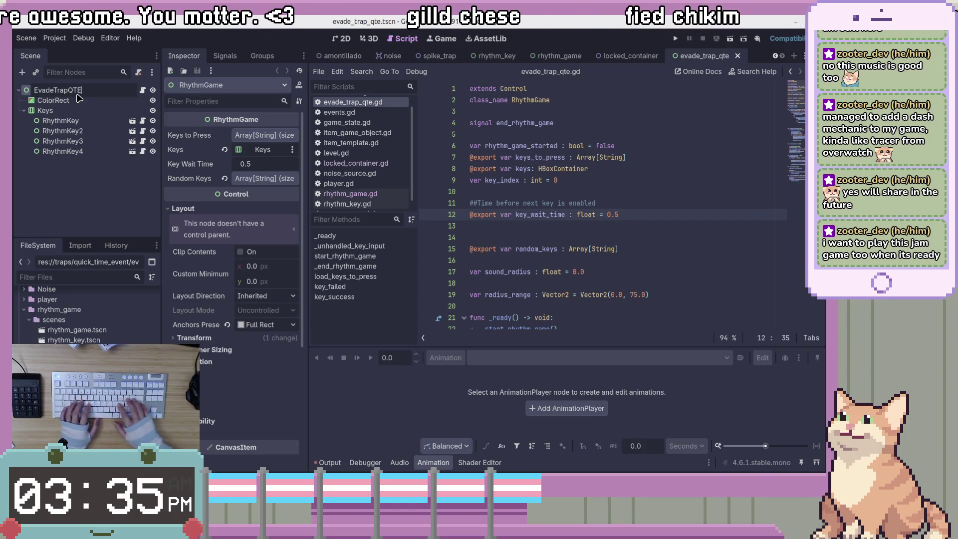
key("Return")
left_click(87, 101)
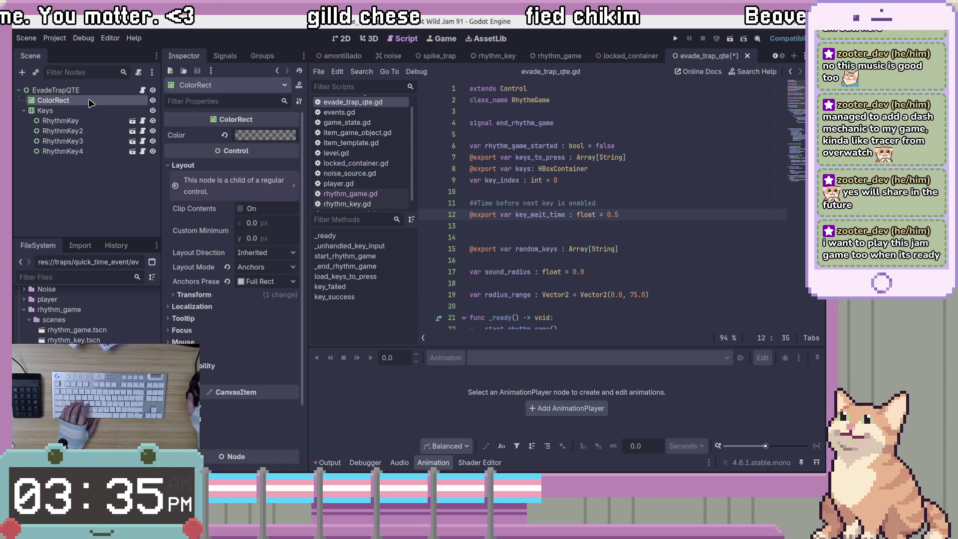
left_click(58, 114)
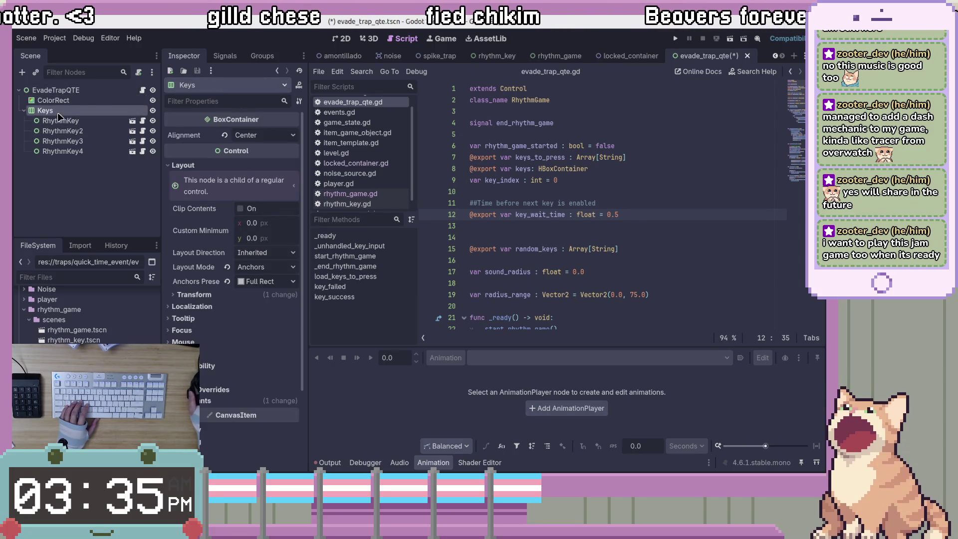
Step: Start attaching a script to the EvadeTrapQTE root, cancel, and reopen its context menu
right_click(108, 91)
left_click(176, 206)
key("Escape")
right_click(99, 90)
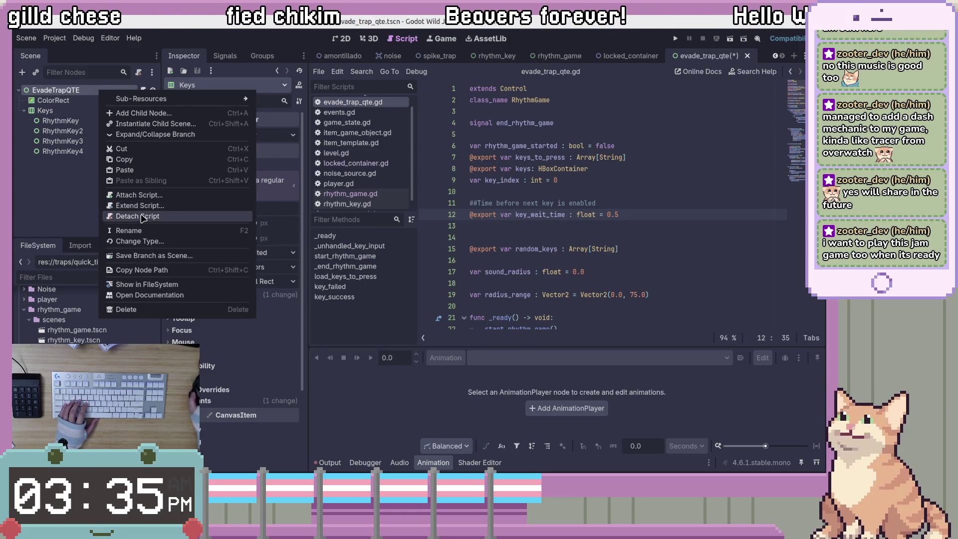
left_click(141, 216)
right_click(100, 91)
left_click(128, 230)
right_click(107, 91)
left_click(54, 100)
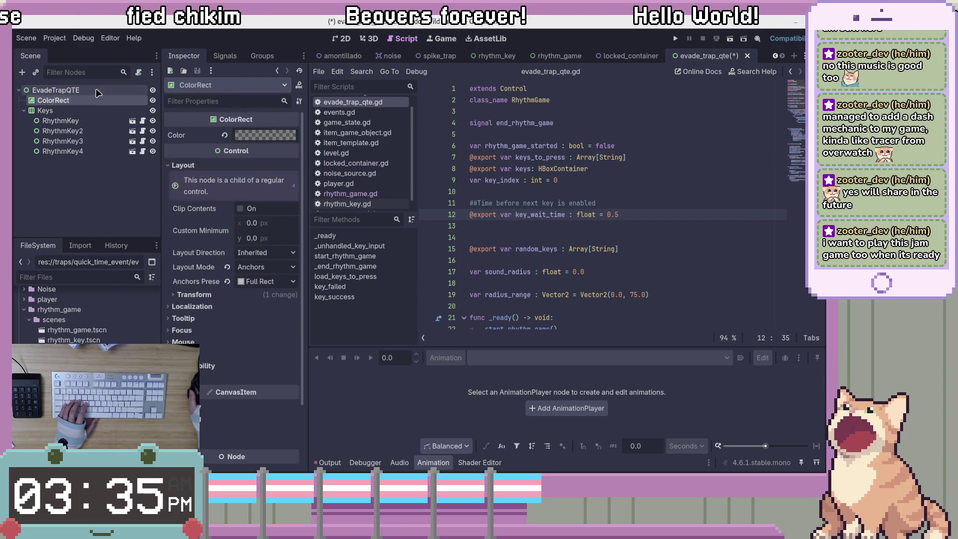
Step: Attach the existing evade_trap_qte.gd to EvadeTrapQTE, exposing Keys to Press, Keys, Key Wait Time and Random Keys
right_click(98, 93)
left_click(166, 200)
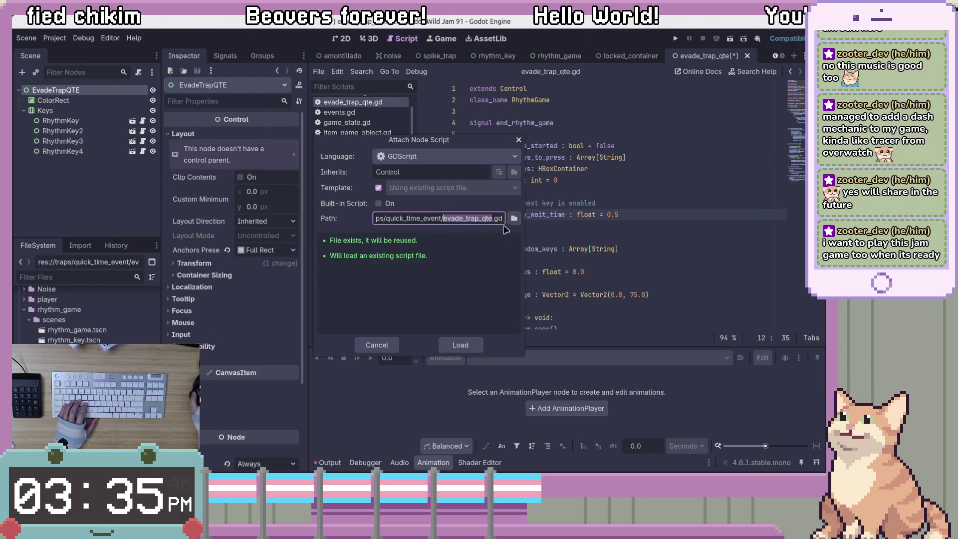
left_click(460, 345)
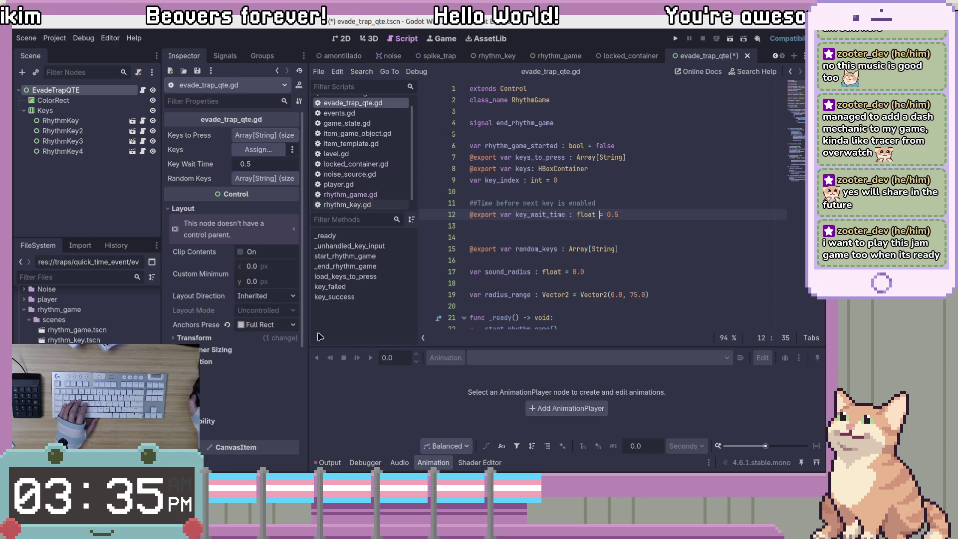
left_click(593, 248)
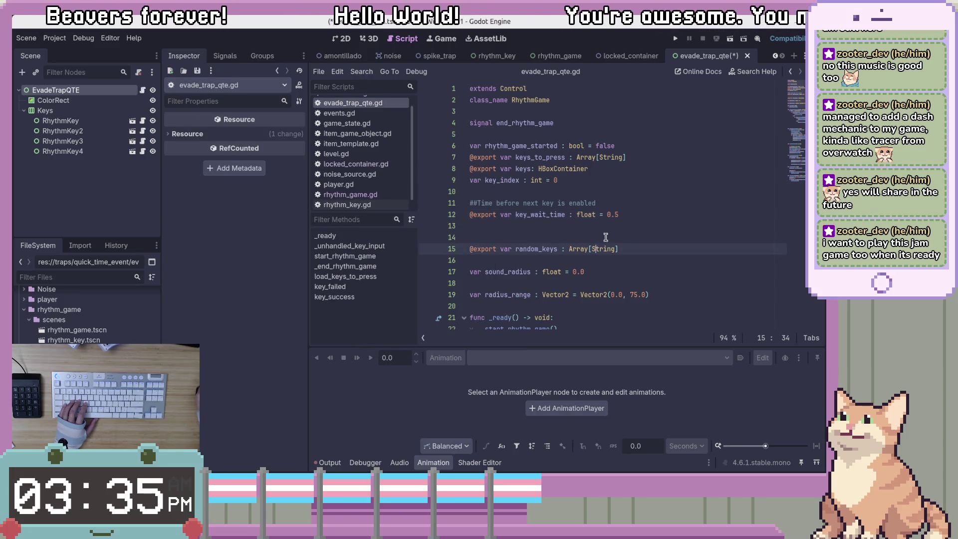
left_click(613, 169)
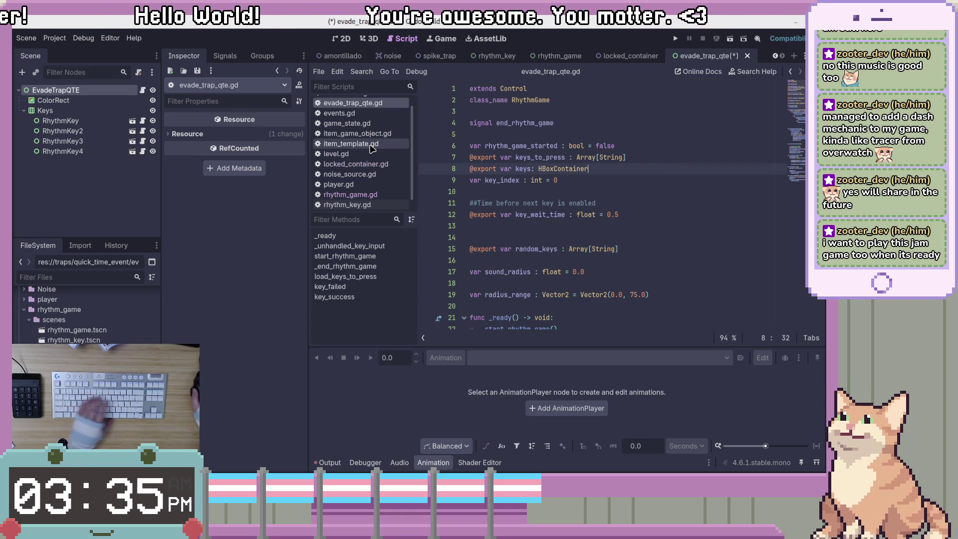
Step: Close item_game_object.gd and item_template.gd in the script list, keeping game_state.gd open
left_click(349, 143)
right_click(383, 144)
left_click(357, 133)
right_click(363, 134)
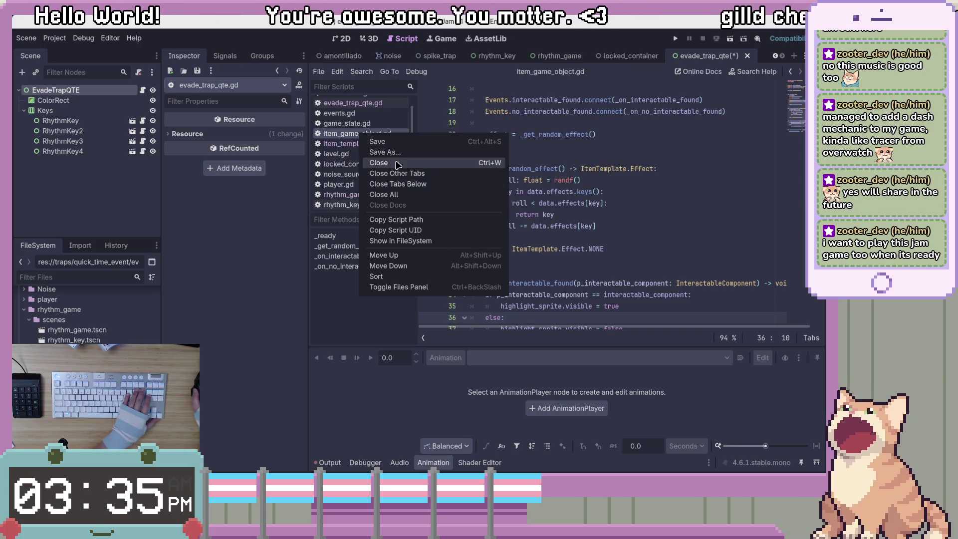
left_click(389, 164)
right_click(376, 133)
left_click(389, 160)
left_click(344, 122)
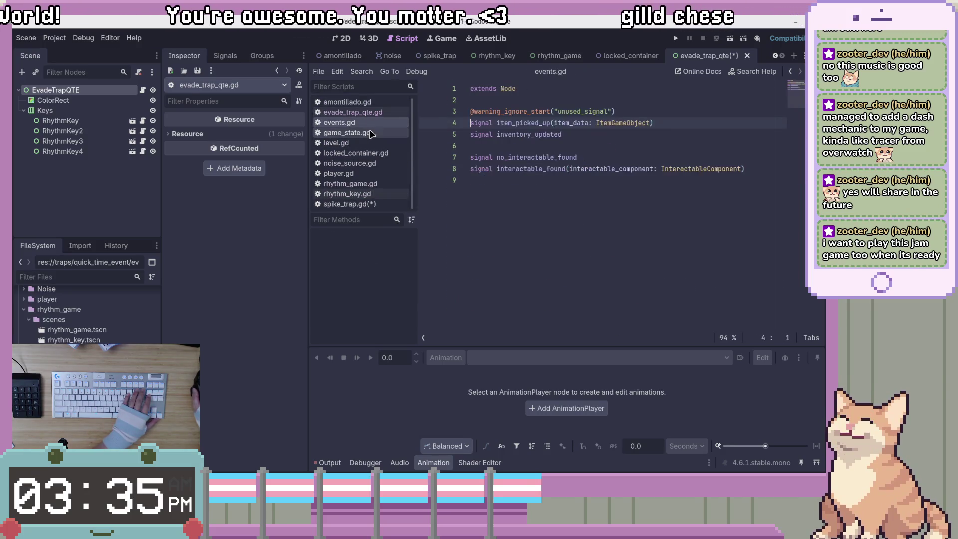
left_click(350, 132)
right_click(379, 134)
left_click(390, 160)
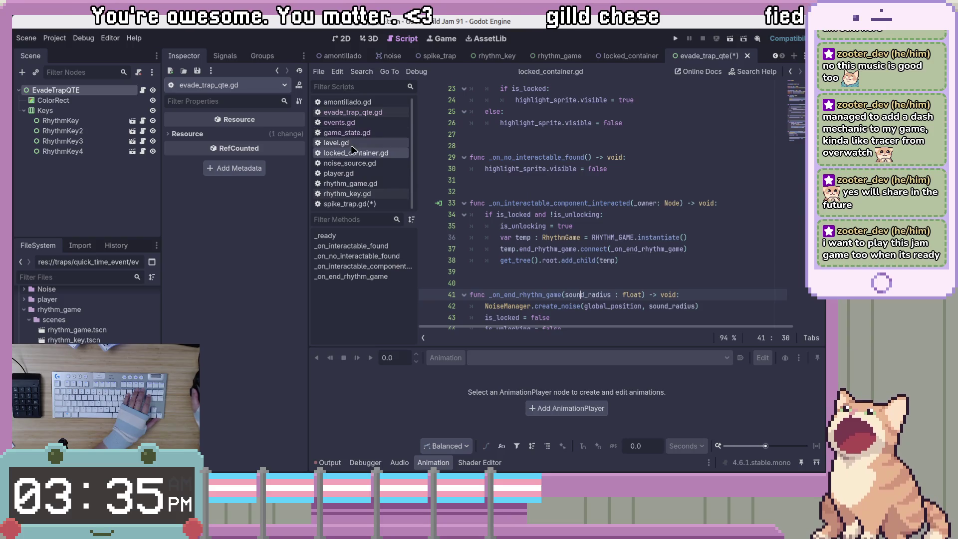
Step: Close amontillado.gd and look through rhythm_game.gd, player.gd, noise_source.gd and locked_container.gd
right_click(373, 101)
left_click(389, 132)
left_click(377, 174)
left_click(377, 164)
left_click(376, 175)
right_click(371, 176)
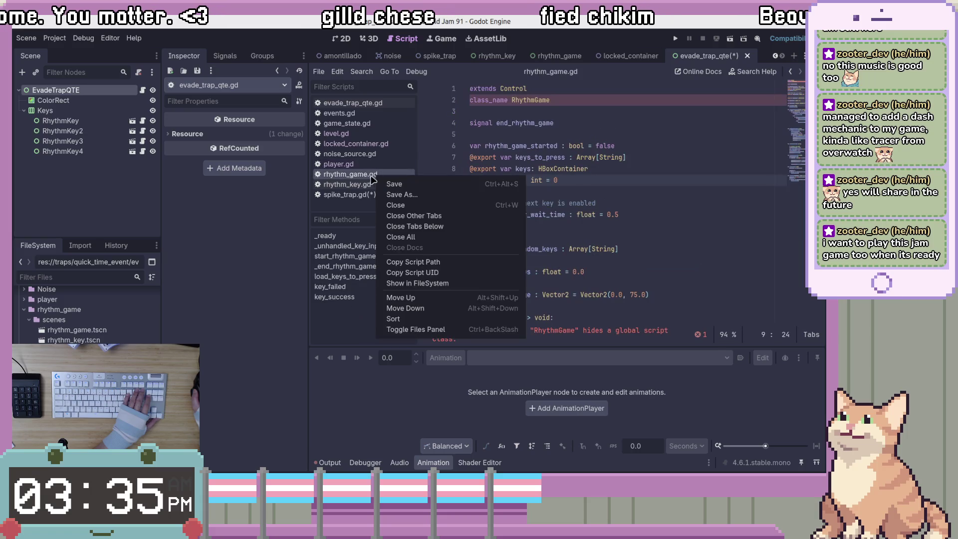
left_click(351, 165)
left_click(363, 155)
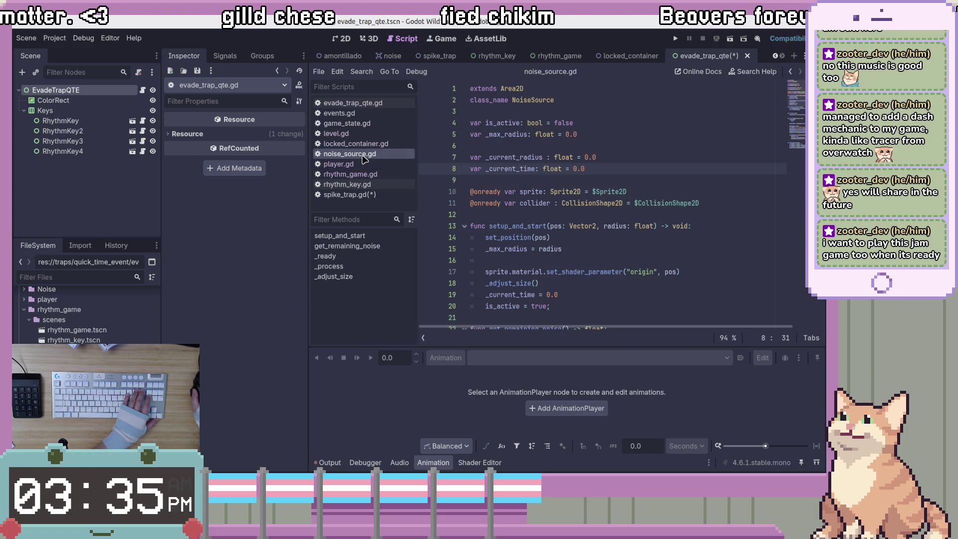
left_click(359, 144)
Step: Add pass to spike_trap.gd's start_quick_time_event, save, and return to evade_trap_qte.gd
left_click(365, 196)
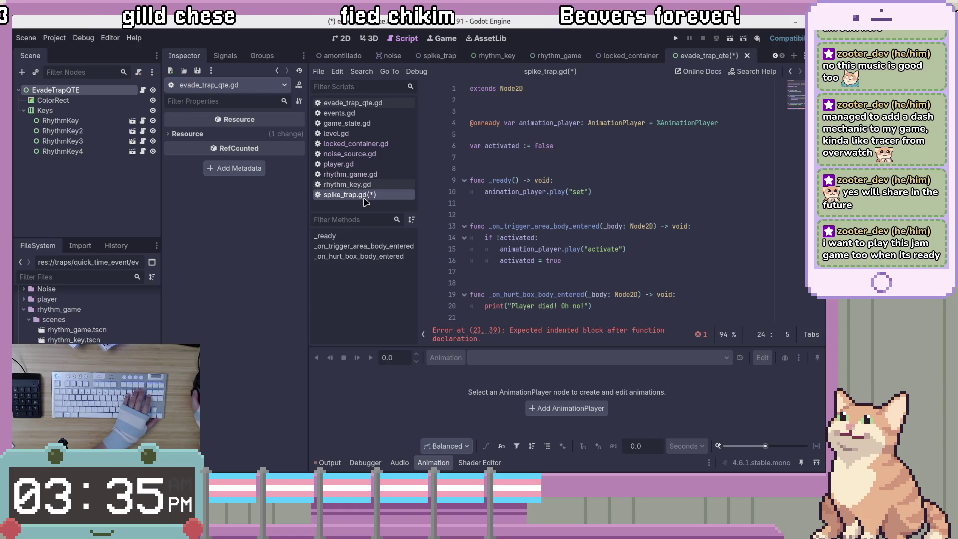
scroll(656, 207, "down", 1)
left_click(646, 305)
key("Return")
type("pass")
key("ctrl+s")
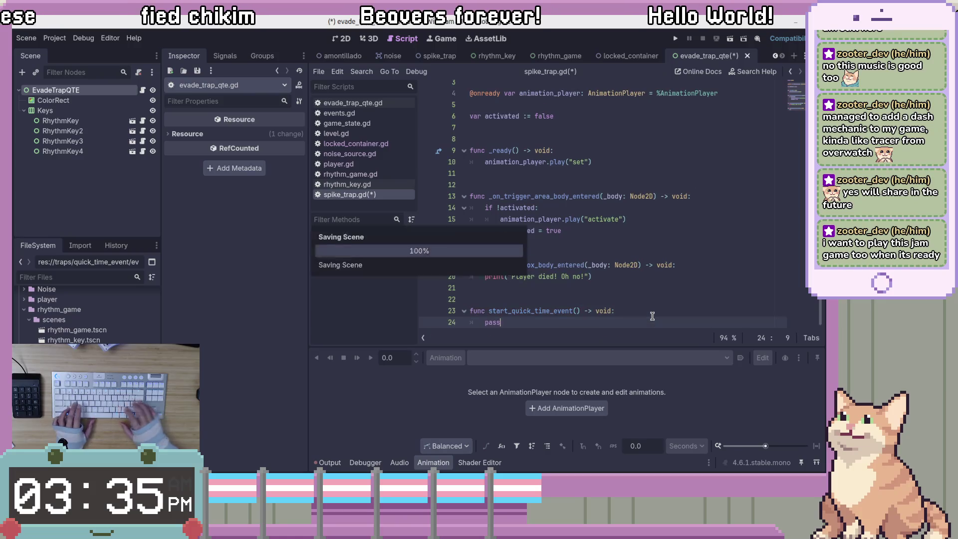
left_click(662, 277)
left_click(371, 103)
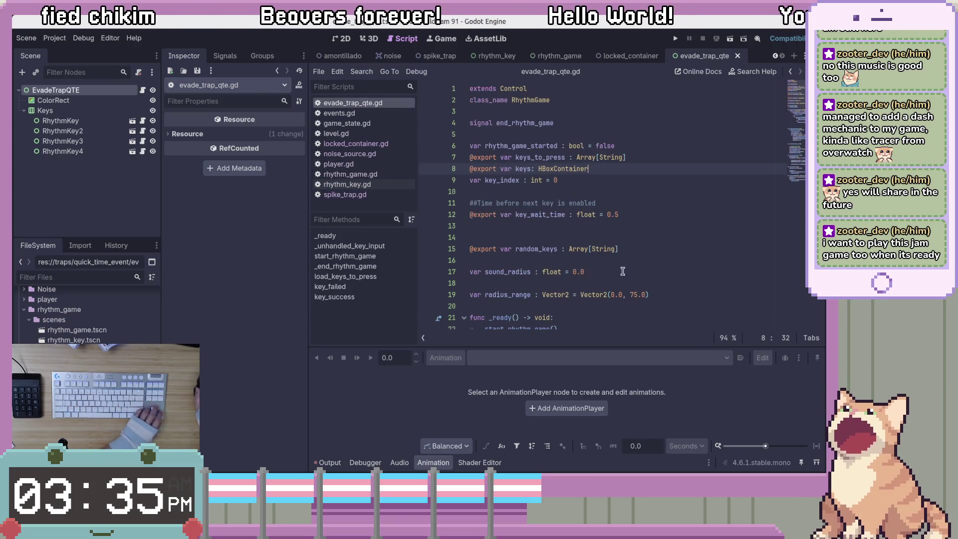
left_click(594, 102)
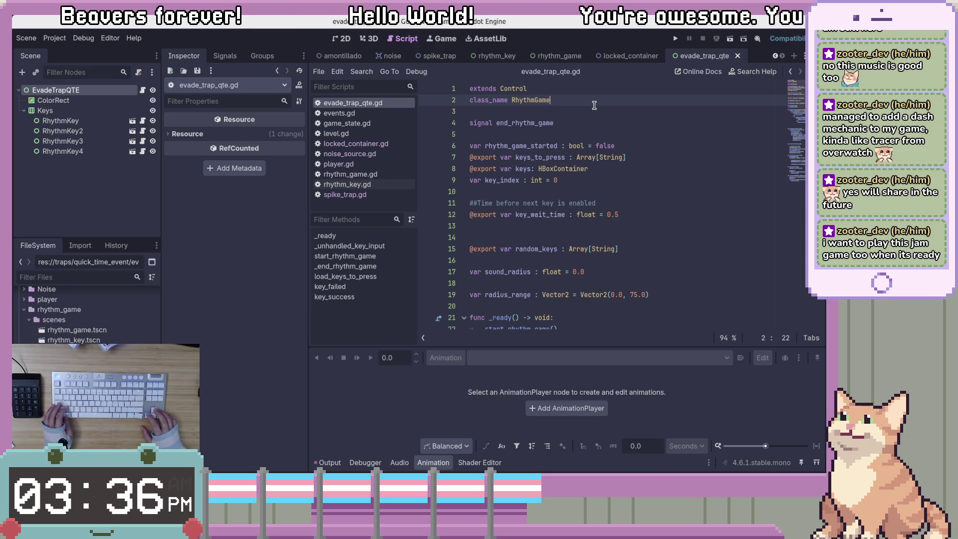
Step: Move the class_name line above extends Control and rename it EvadeTrapQTE
key("alt+Up")
key("ctrl+shift+Left")
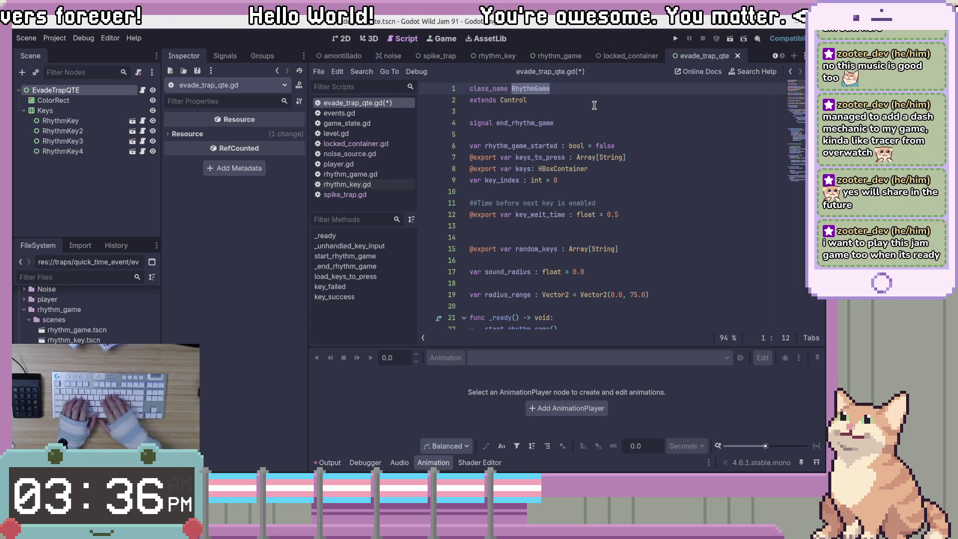
type("Ev")
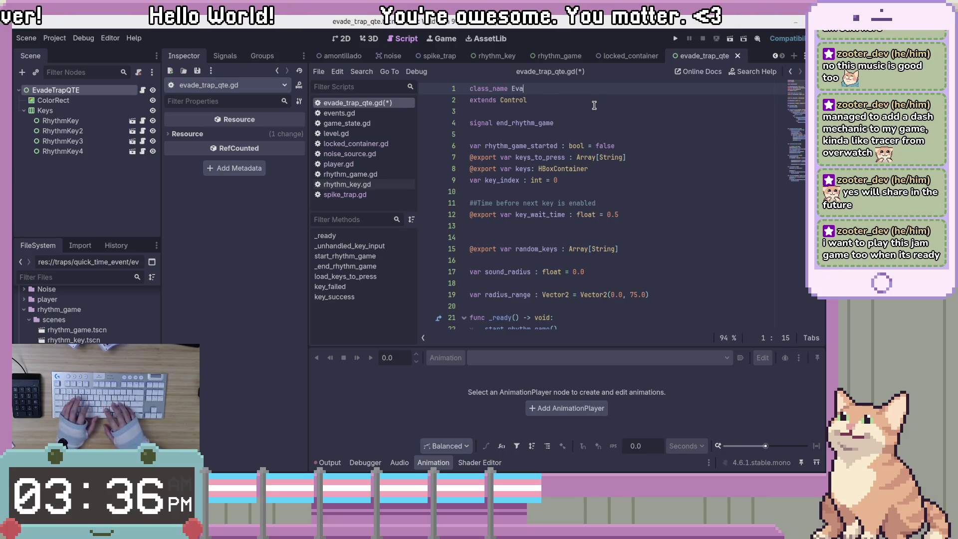
type("Trap")
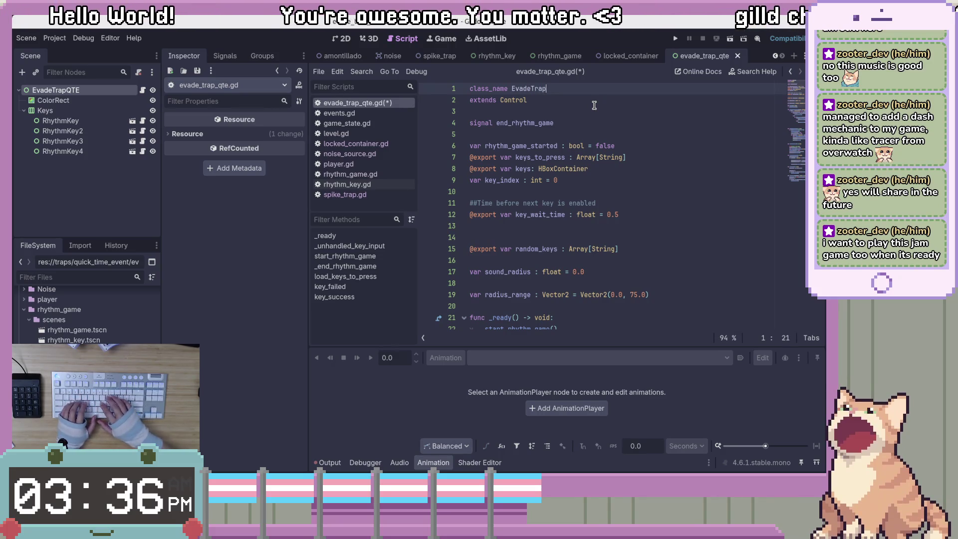
type("QTE")
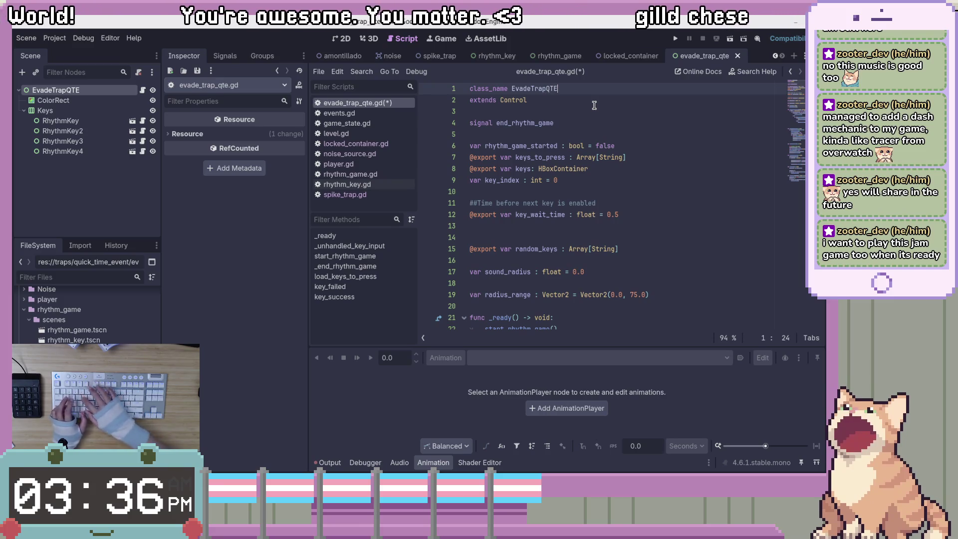
key("Down")
key("Down")
key("Down")
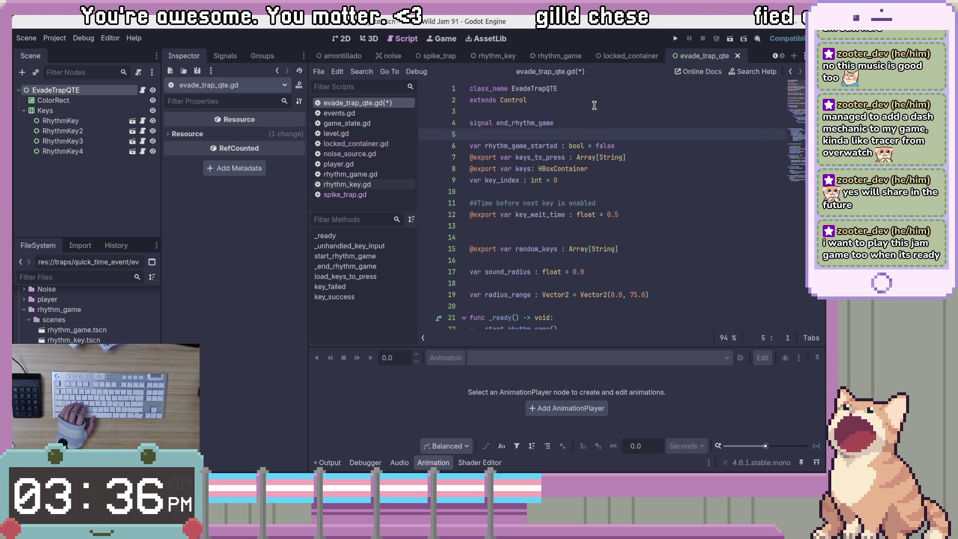
Step: Rename signal end_rhythm_game to qte_finished and save the script
left_click_drag(588, 123, 512, 126)
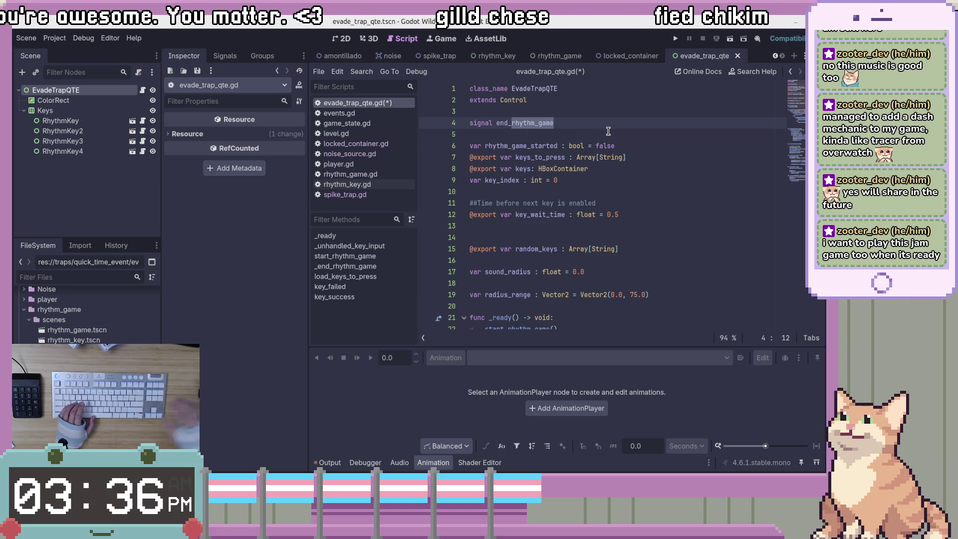
key("BackSpace")
key("BackSpace")
key("BackSpace")
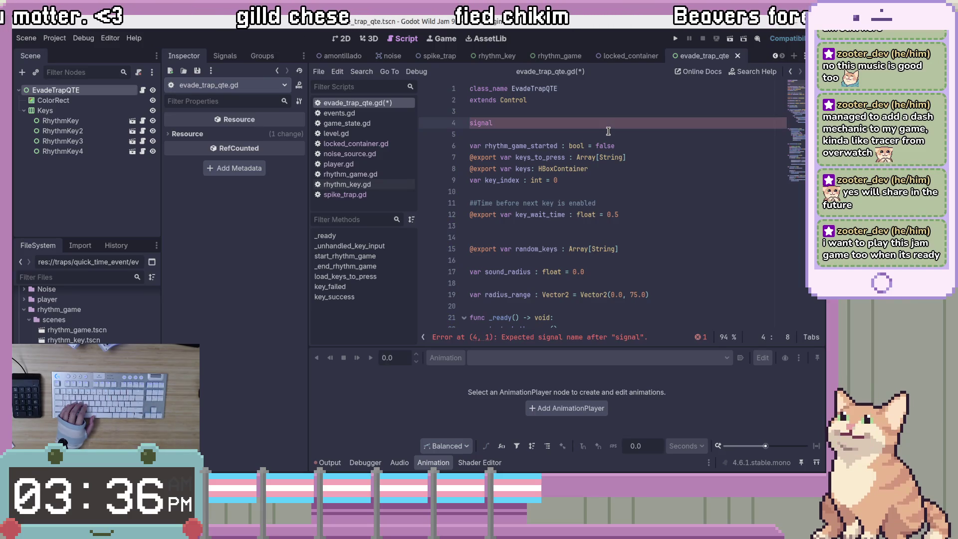
type("qwt")
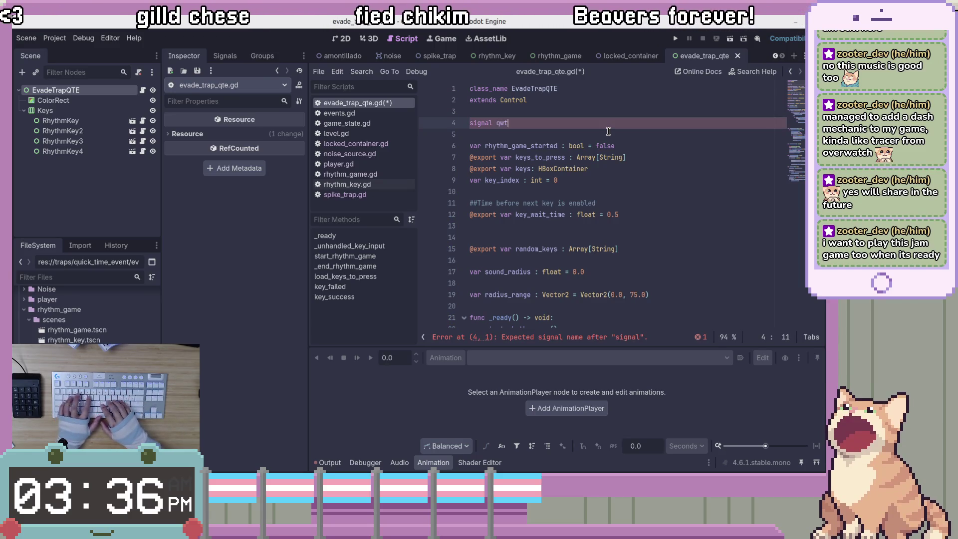
key("BackSpace")
key("BackSpace")
type("te_")
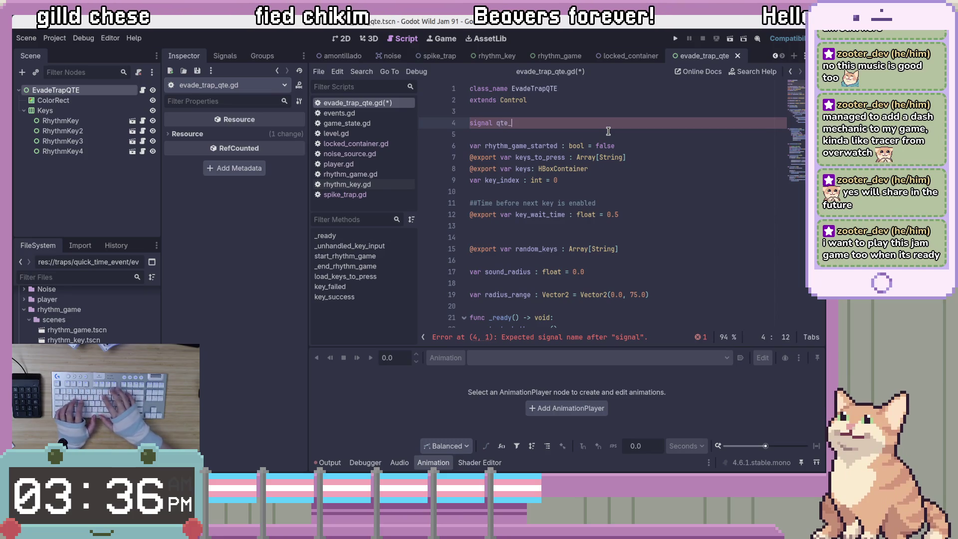
type("finished")
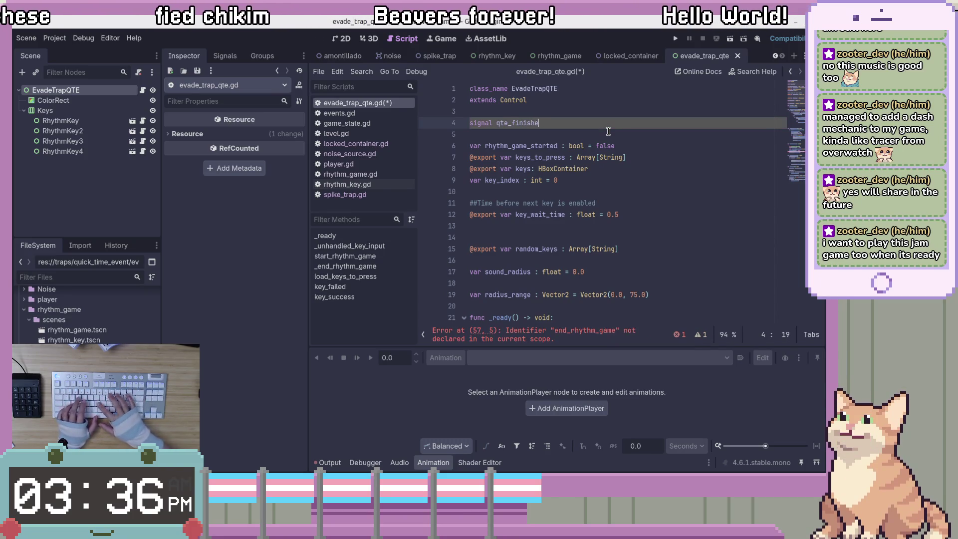
key("ctrl+s")
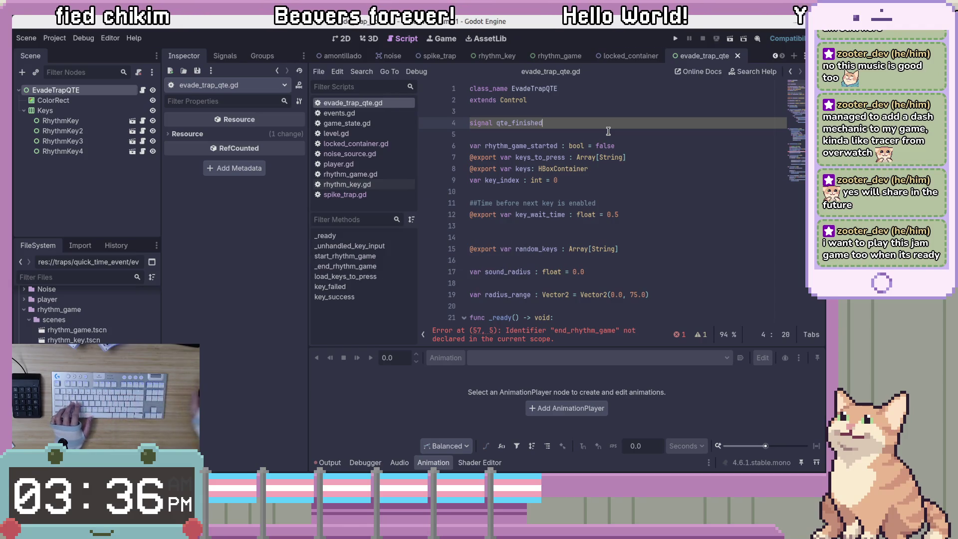
double_click(521, 145)
left_click(642, 147)
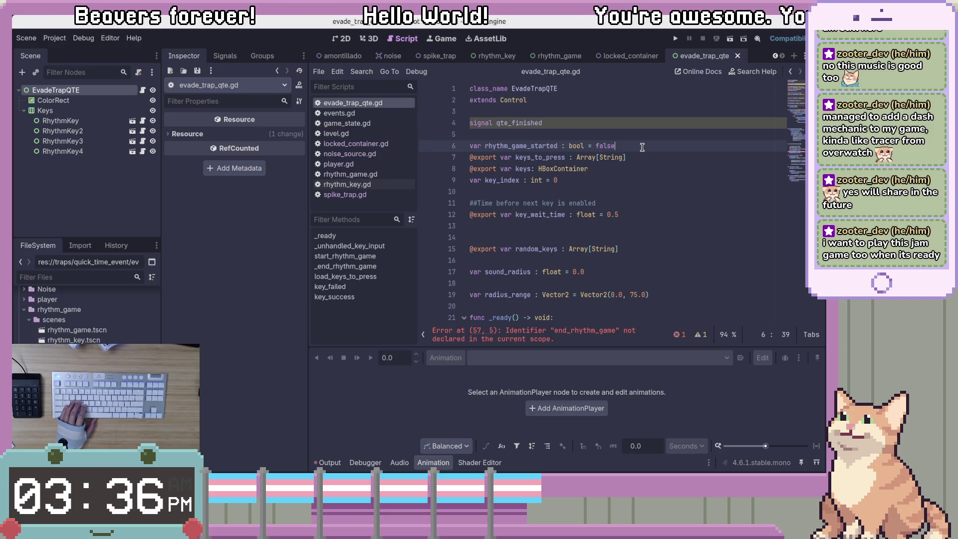
left_click(45, 110)
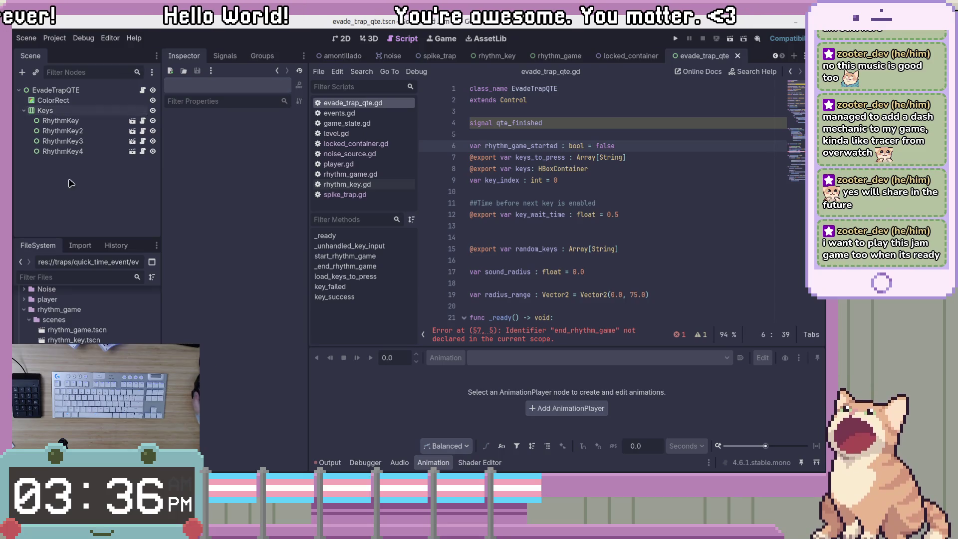
Step: Inspect the RhythmKey, RhythmKey2, RhythmKey4 and Keys nodes in the Scene dock
left_click(79, 132)
left_click(75, 152)
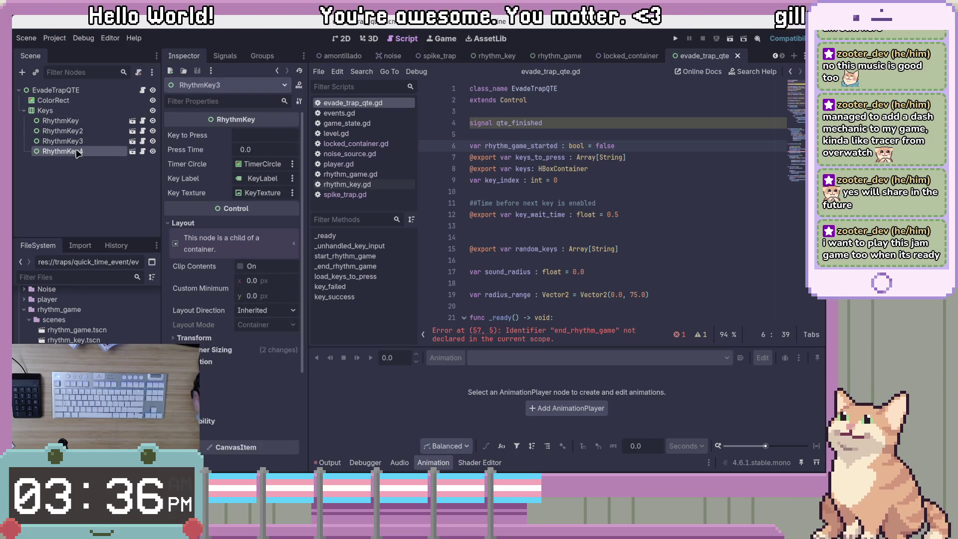
left_click(84, 123)
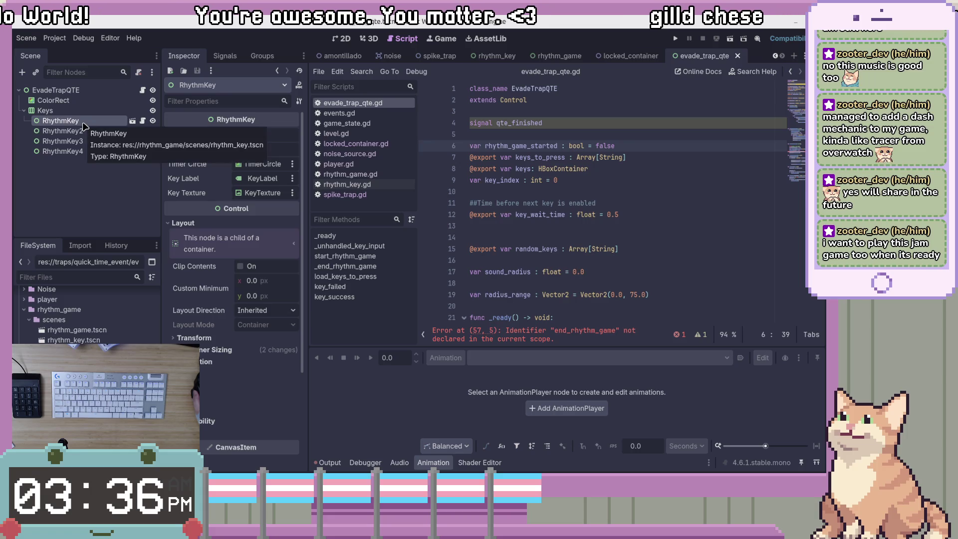
left_click(62, 151)
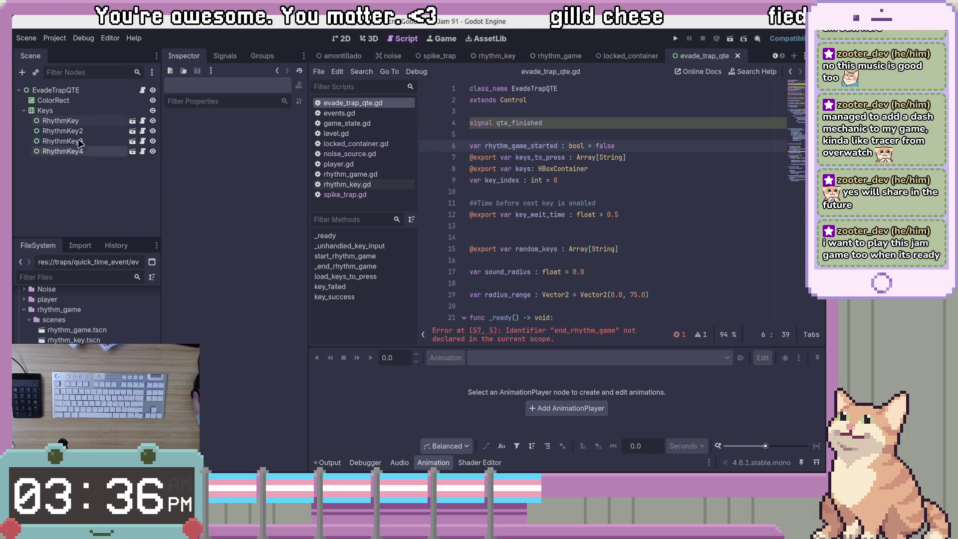
left_click(86, 112)
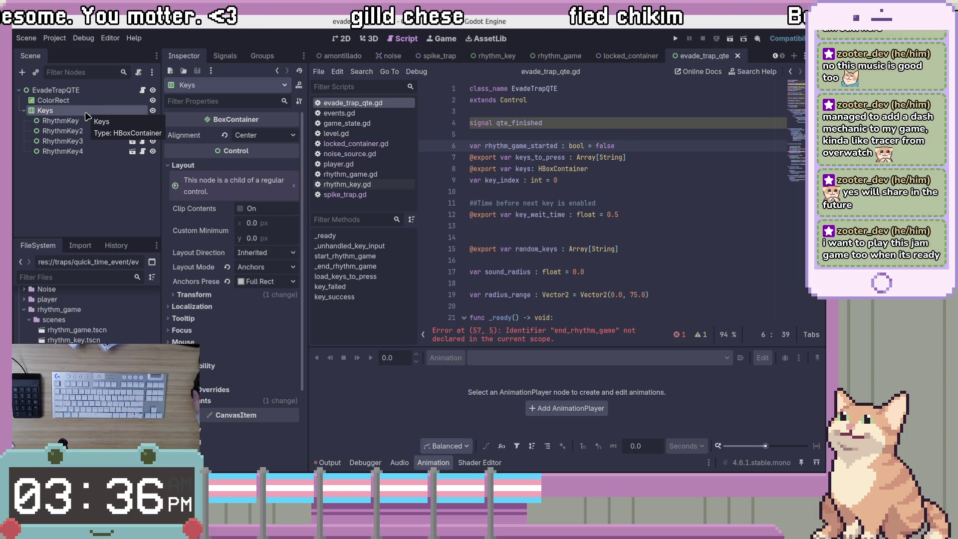
Step: Step through the signal and variable declaration lines around key_wait_time in evade_trap_qte.gd
left_click(540, 189)
left_click(665, 213)
left_click(660, 146)
left_click(661, 157)
left_click(661, 123)
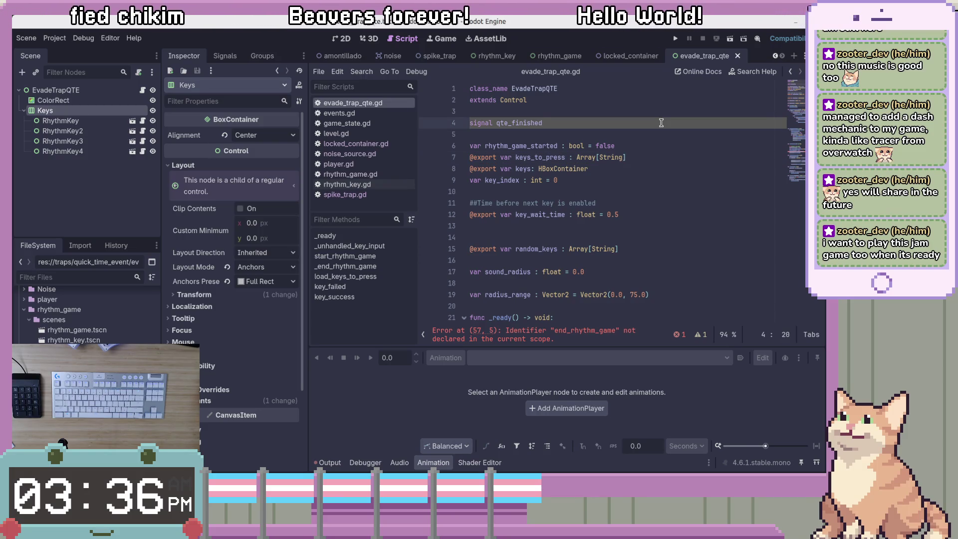
left_click(661, 204)
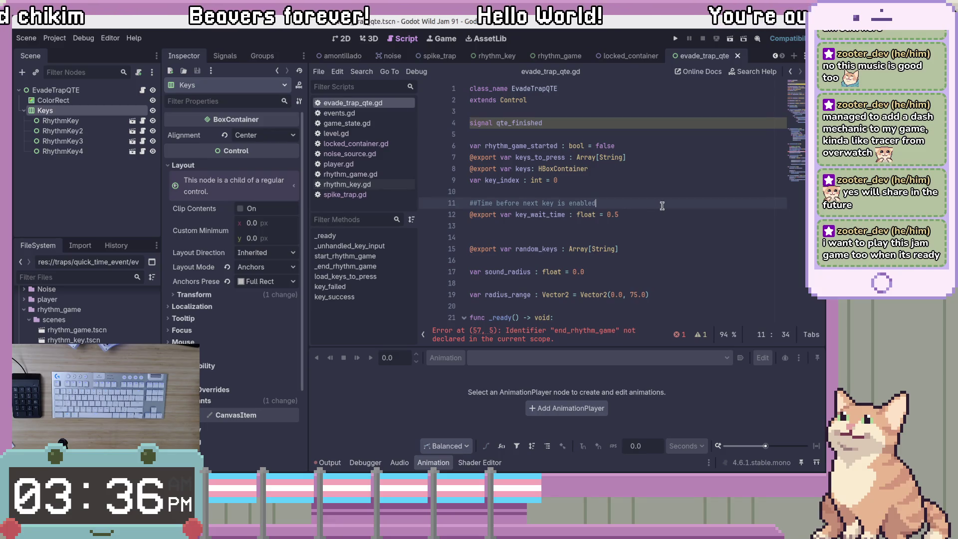
left_click(649, 157)
left_click(672, 169)
left_click(675, 147)
left_click(676, 160)
Step: Move keys_to_press above rhythm_game_started so the exported variables sit together
key("Down")
key("Down")
key("Up")
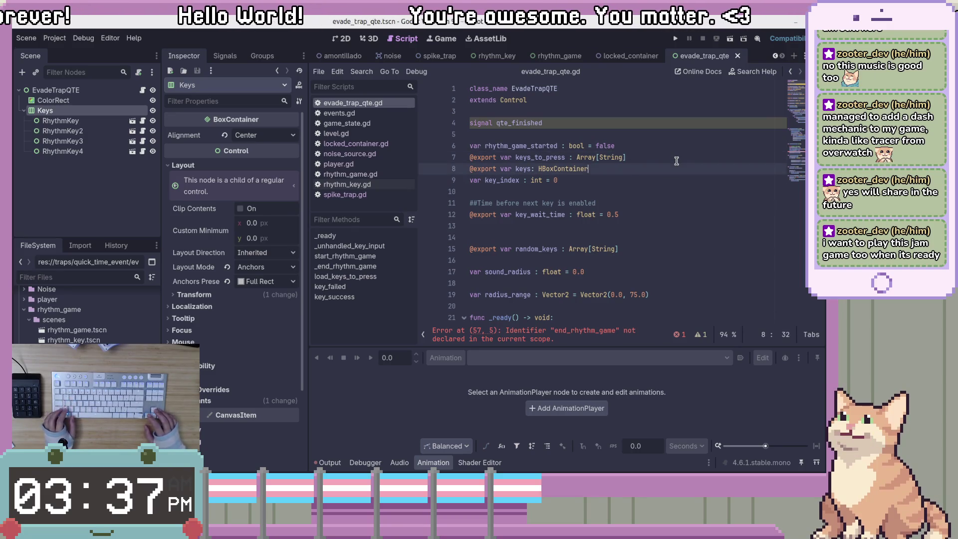
key("shift+Up")
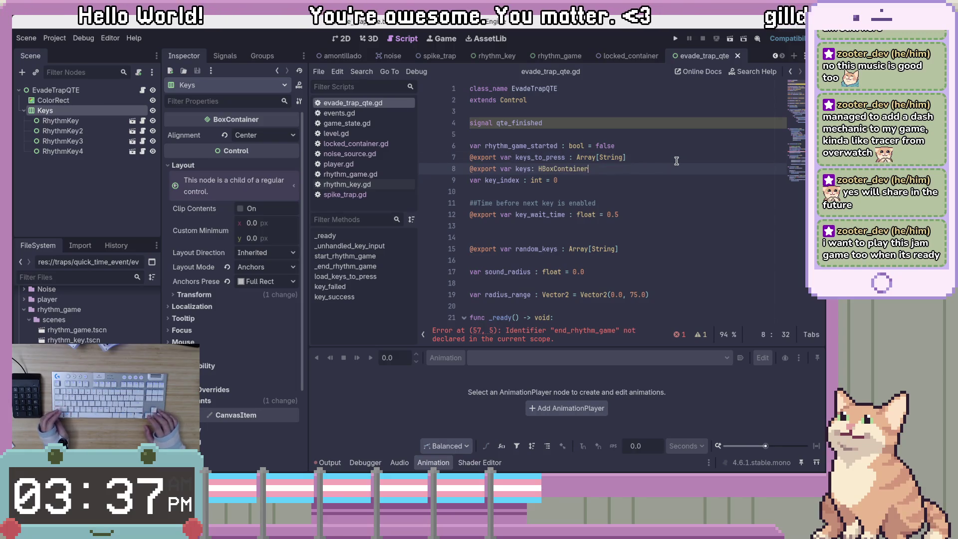
key("shift+Home")
key("Left")
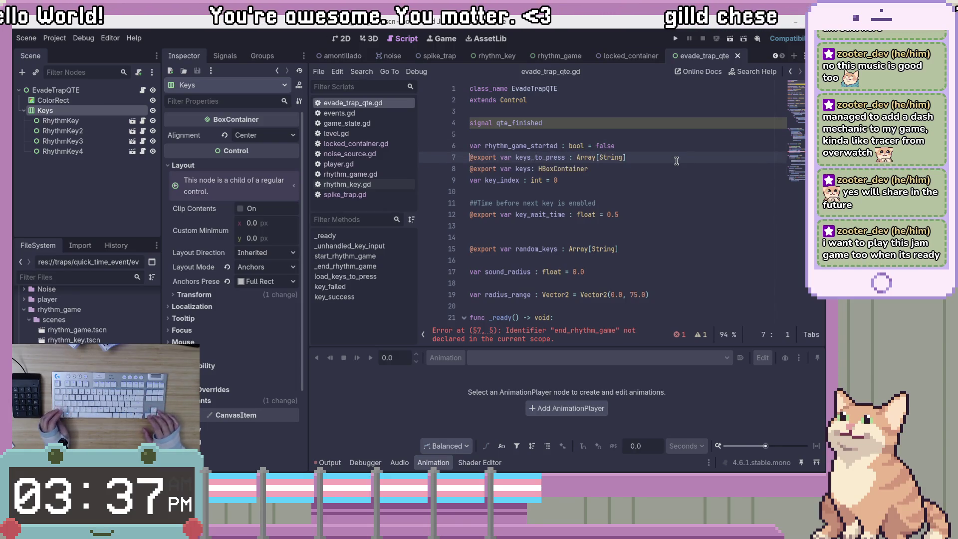
key("shift+Down")
key("alt+Up")
key("alt+Down")
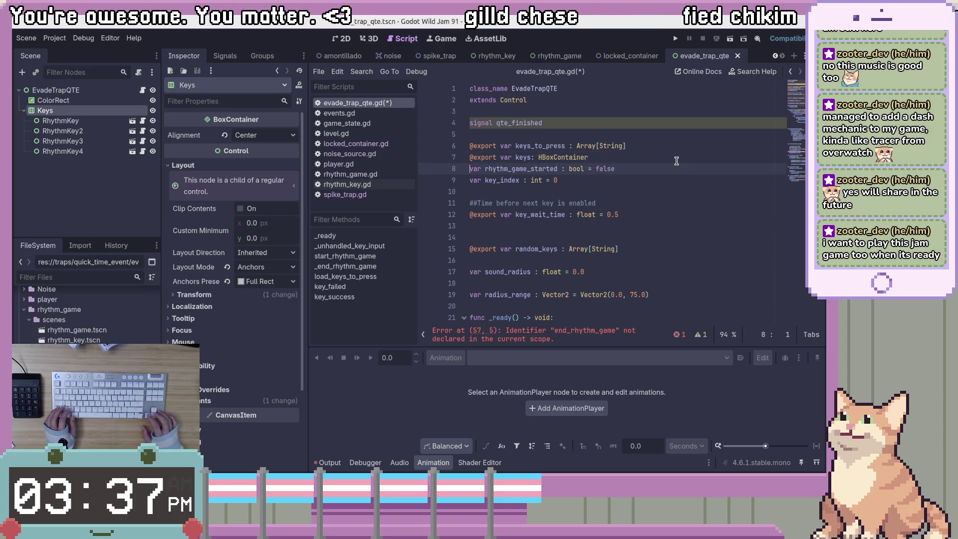
key("Return")
key("Down")
key("Down")
key("Down")
key("Up")
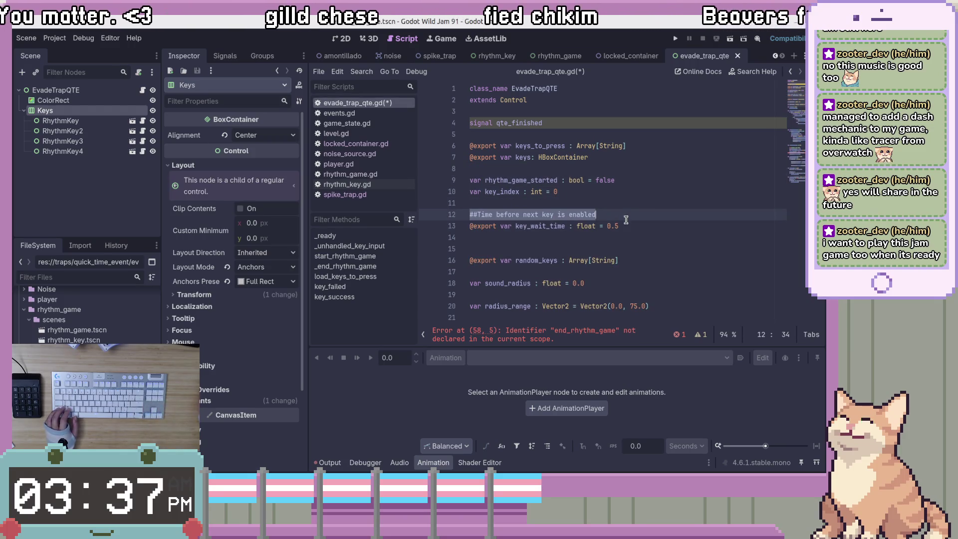
Step: Move key_index and rhythm_game_started below random_keys and remove the stray blank lines
left_click(629, 257)
key("Home")
key("BackSpace")
key("BackSpace")
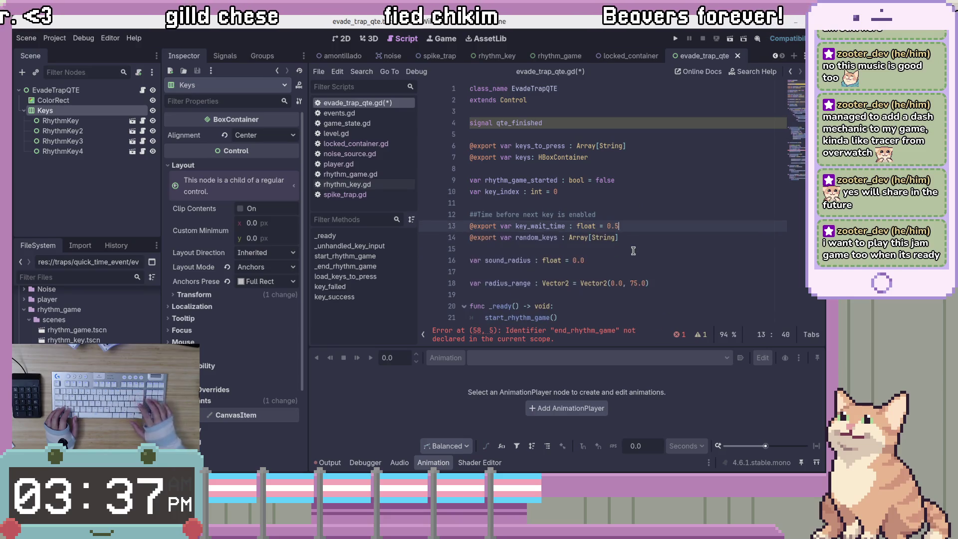
key("End")
key("Up")
key("Up")
key("Up")
key("alt+Down")
key("alt+Down")
key("alt+Down")
key("Up")
key("Up")
key("Up")
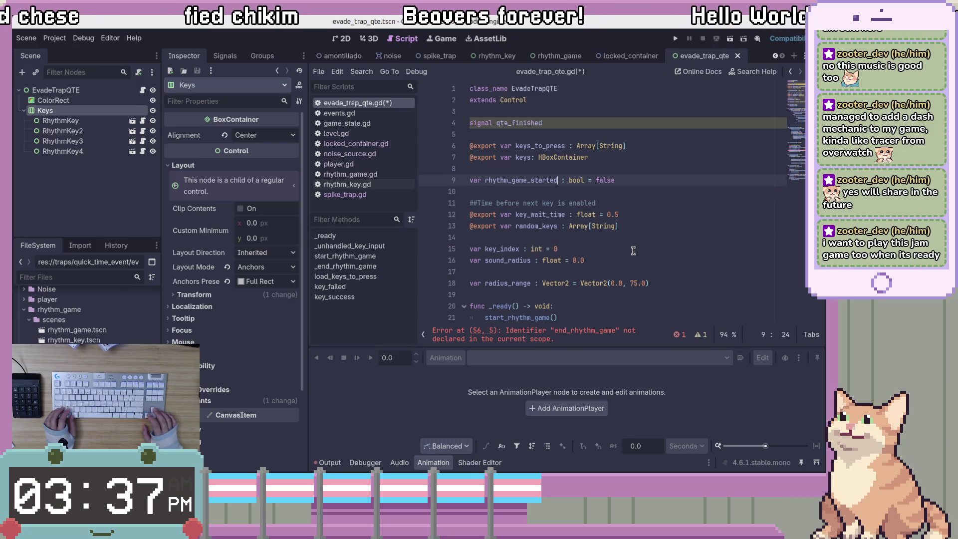
key("alt+Down")
key("alt+Down")
key("alt+Down")
key("Up")
key("Up")
key("Up")
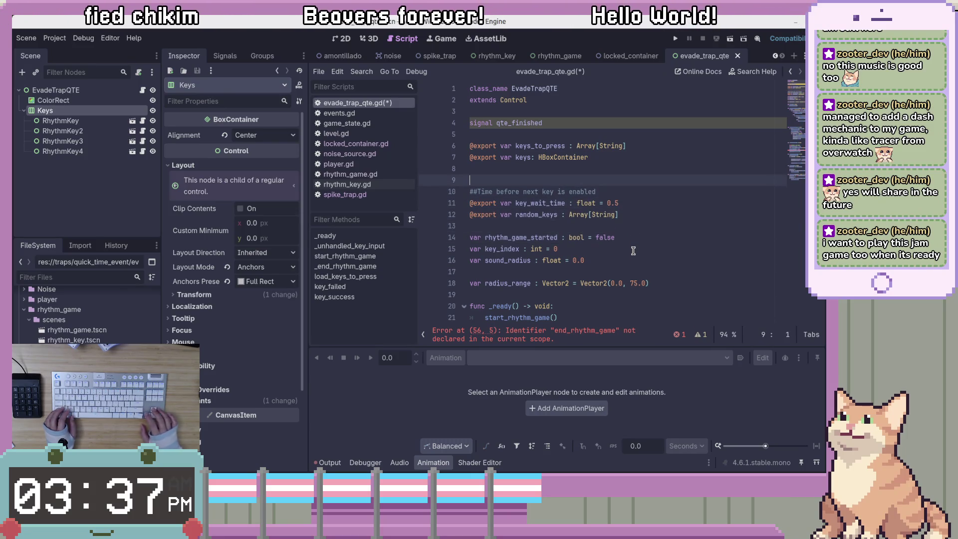
key("BackSpace")
key("BackSpace")
key("Down")
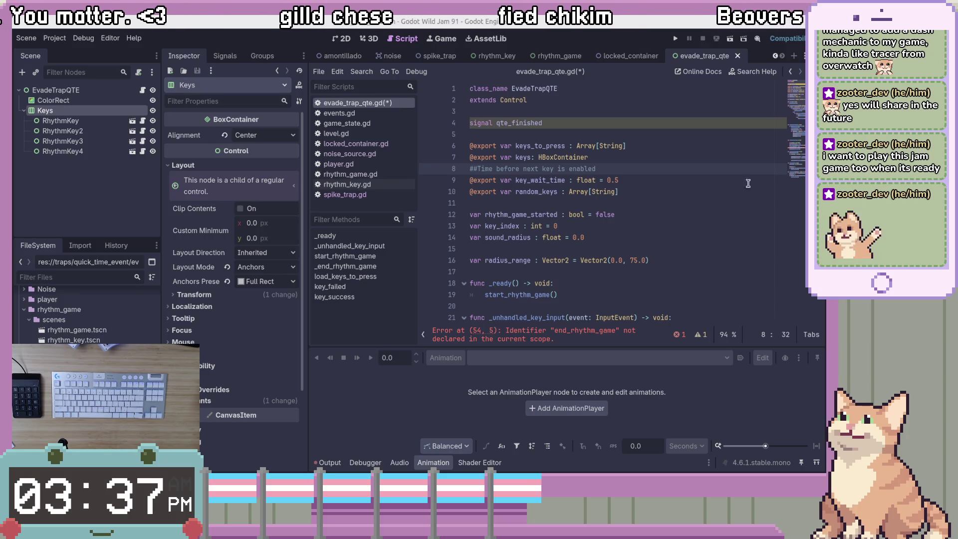
Step: Review the key_wait_time and keys_to_press lines, then switch to the Godot Wild Jam page
key("End")
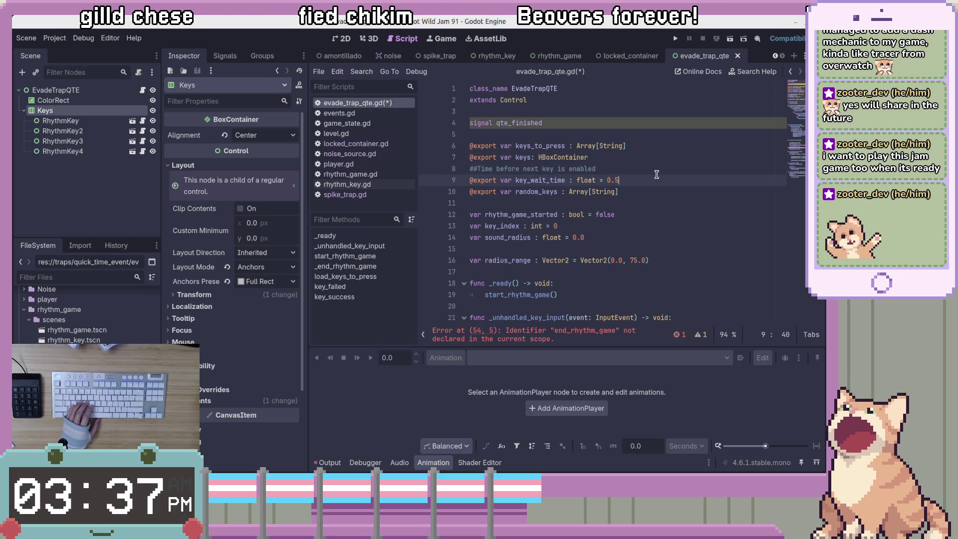
double_click(531, 180)
left_click(634, 180)
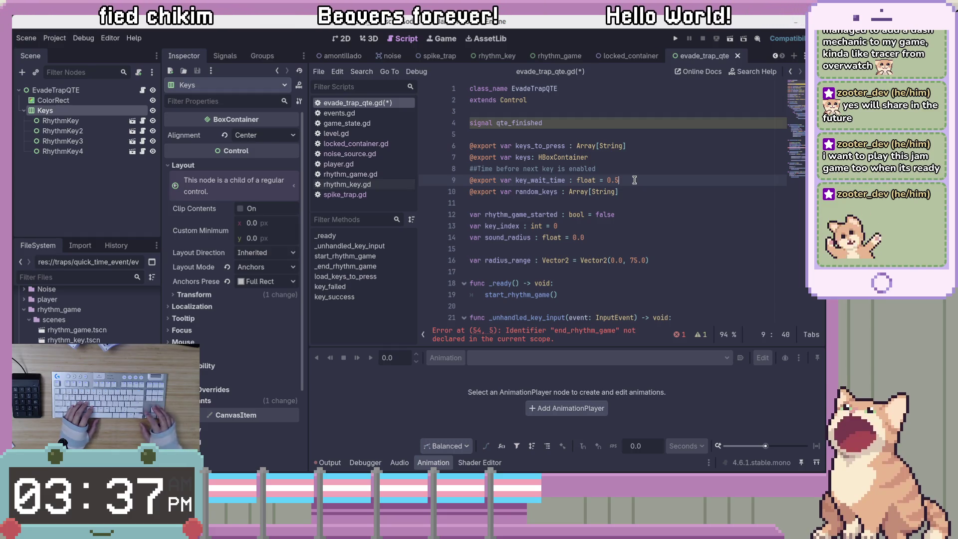
key("Up")
key("Up")
key("Left")
key("Left")
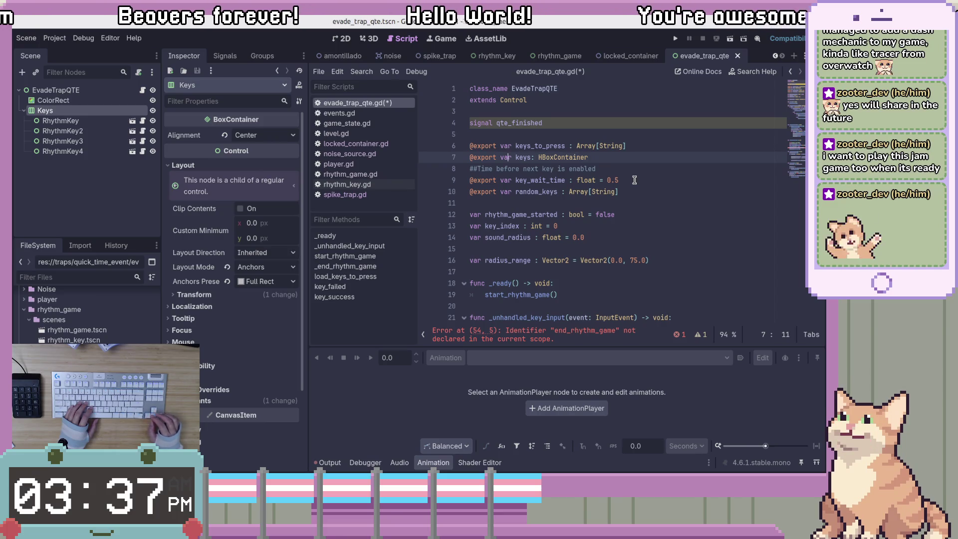
key("Right")
key("Up")
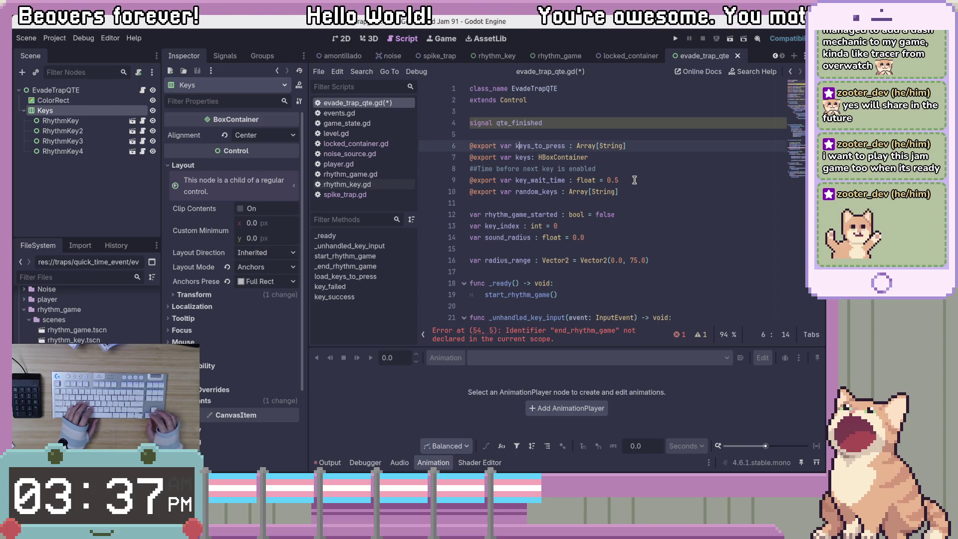
key("alt+Tab")
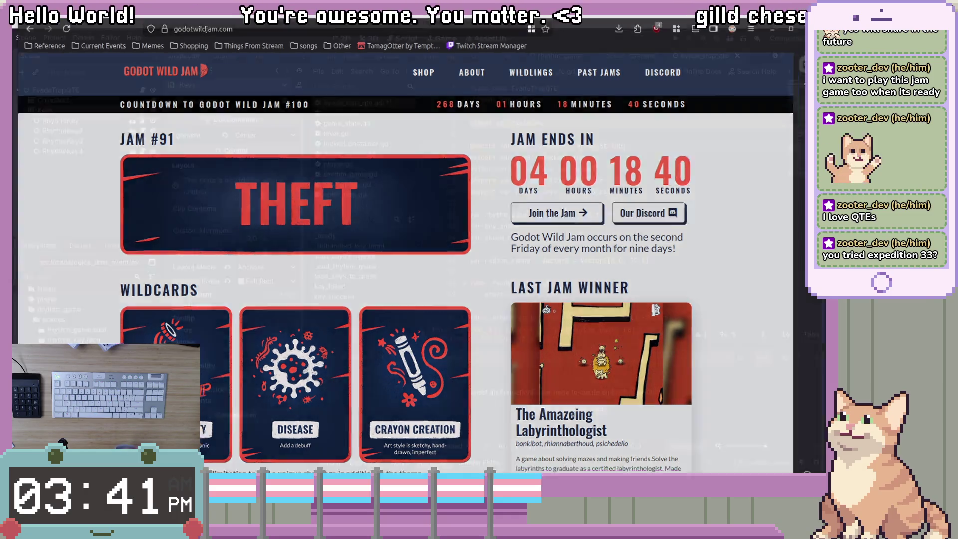
Step: Go from the jam website back to evade_trap_qte.gd in the Godot editor
key("alt+Tab")
key("alt+Tab")
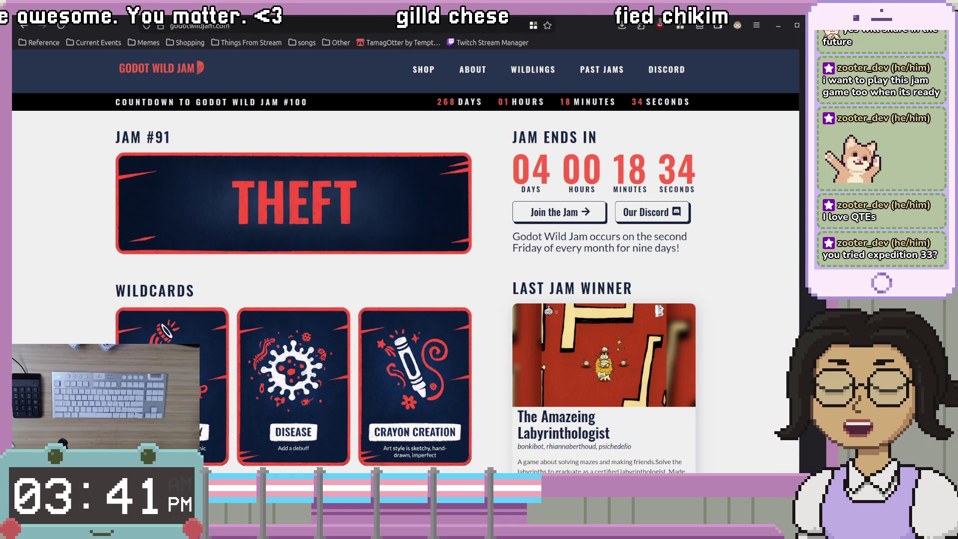
key("alt+Tab")
left_click(603, 147)
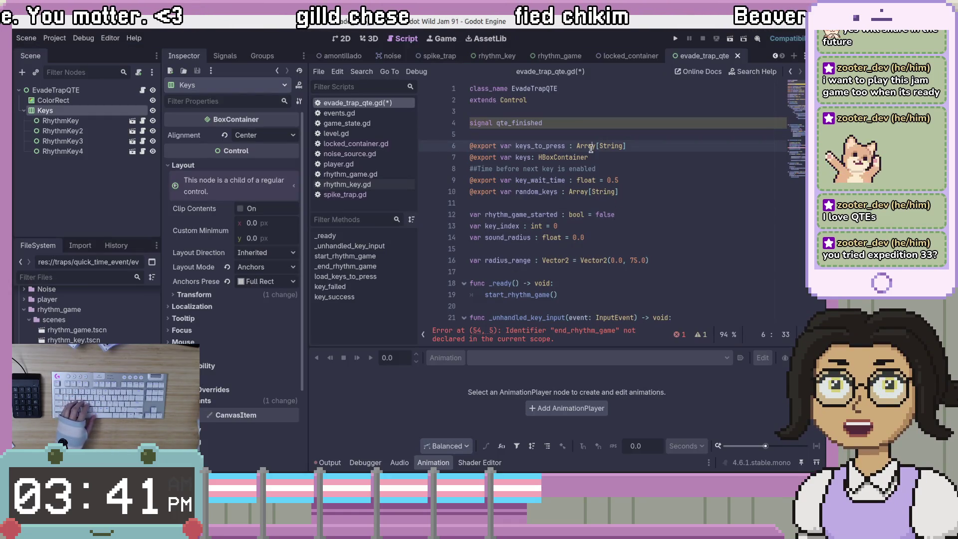
Step: Give the Keys container node the new name Actions
double_click(540, 146)
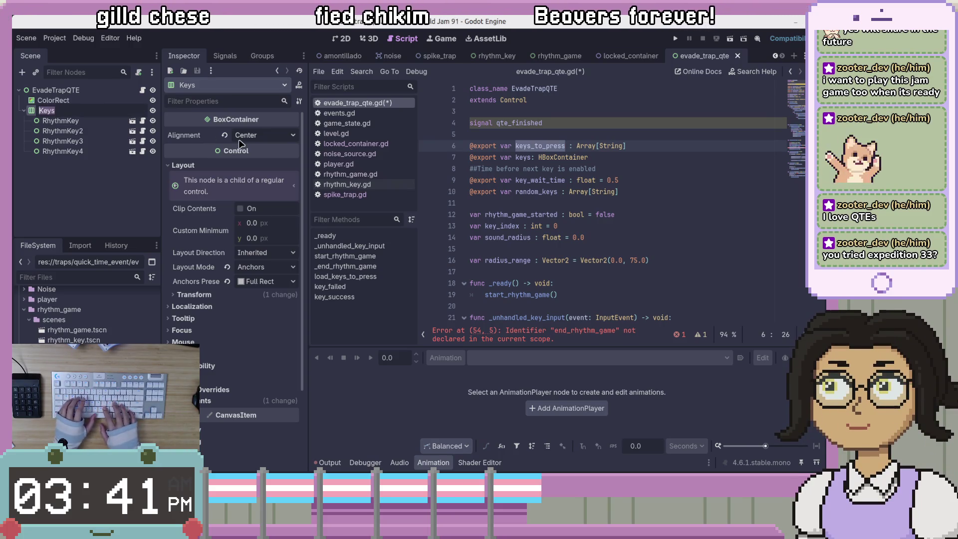
type("Actions")
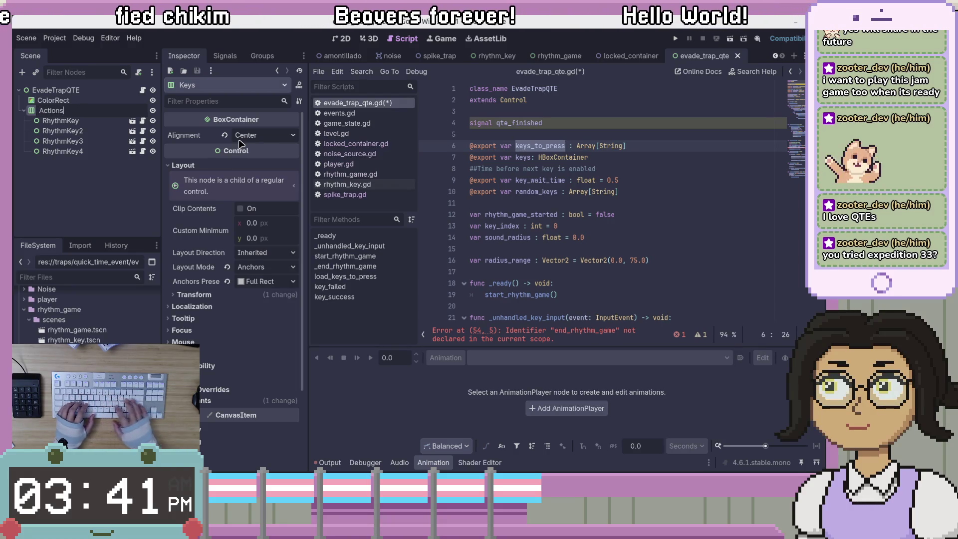
key("Return")
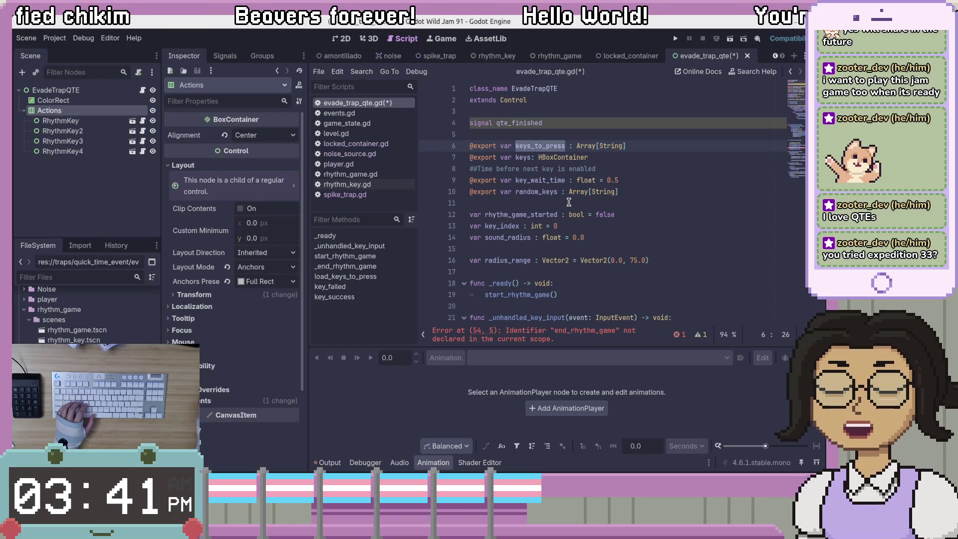
left_click(598, 134)
left_click(532, 123)
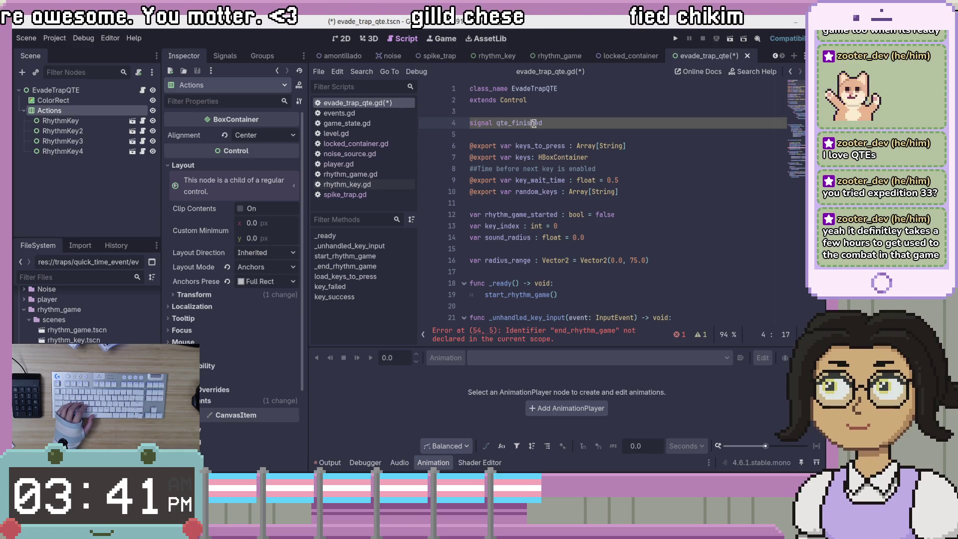
Step: Step through the qte_finished signal, doc comment and export lines of the script
left_click(583, 125)
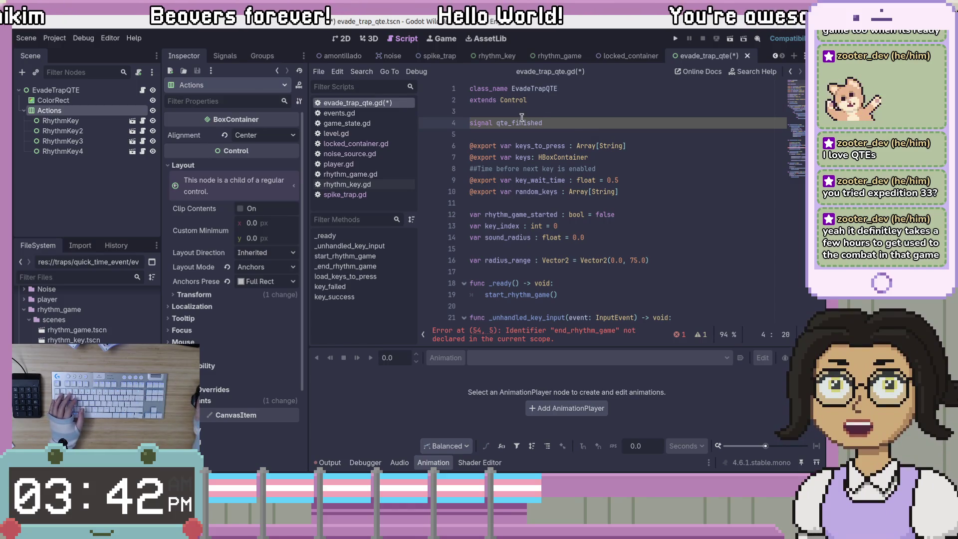
left_click(606, 146)
left_click(642, 115)
left_click(642, 125)
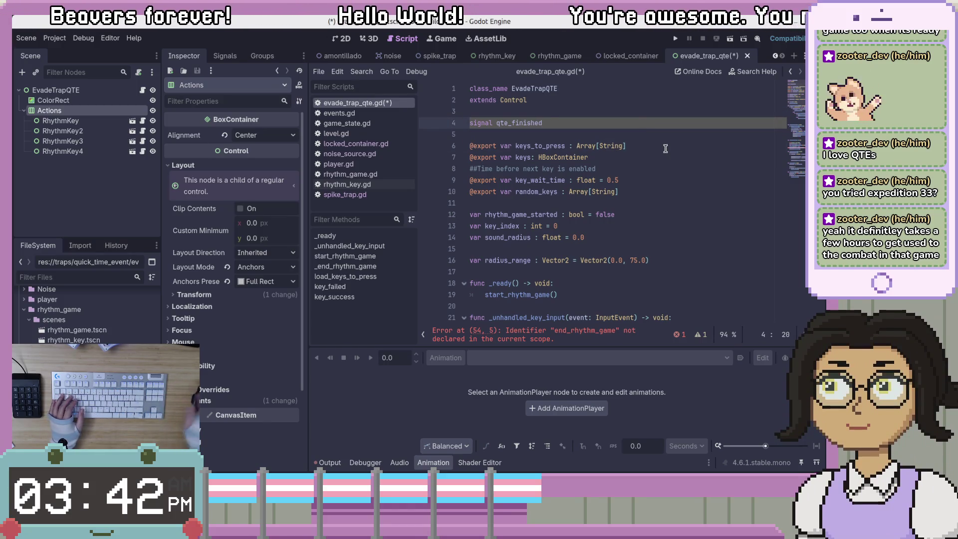
key("shift+Down")
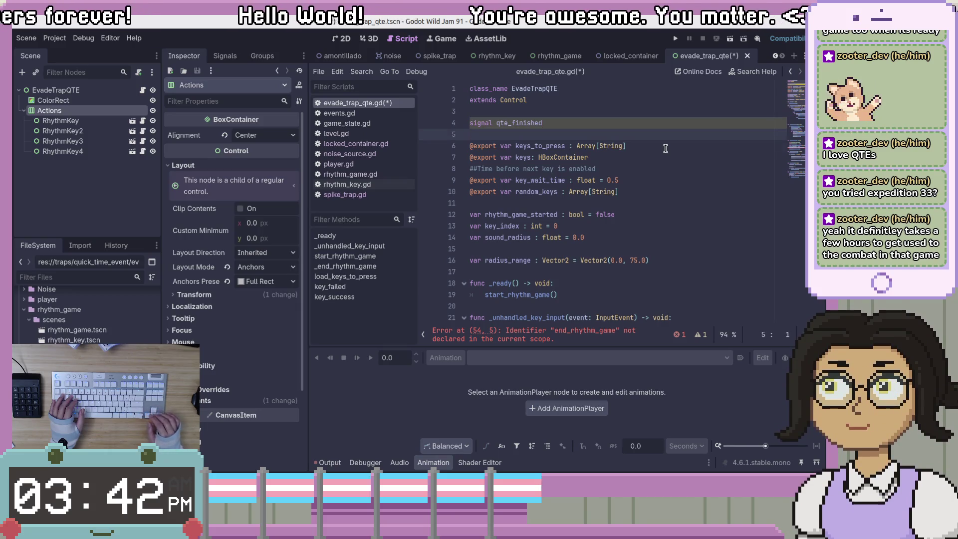
left_click(665, 148)
left_click(652, 171)
left_click(660, 157)
left_click(669, 174)
left_click(671, 169)
left_click(681, 181)
left_click(688, 234)
scroll(688, 234, "down", 2)
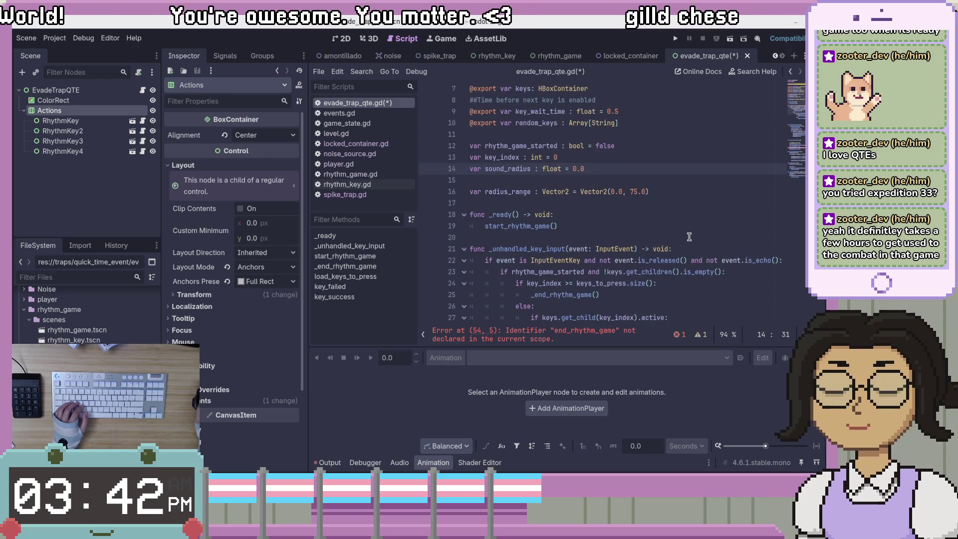
scroll(689, 236, "up", 2)
left_click(693, 197)
left_click(698, 248)
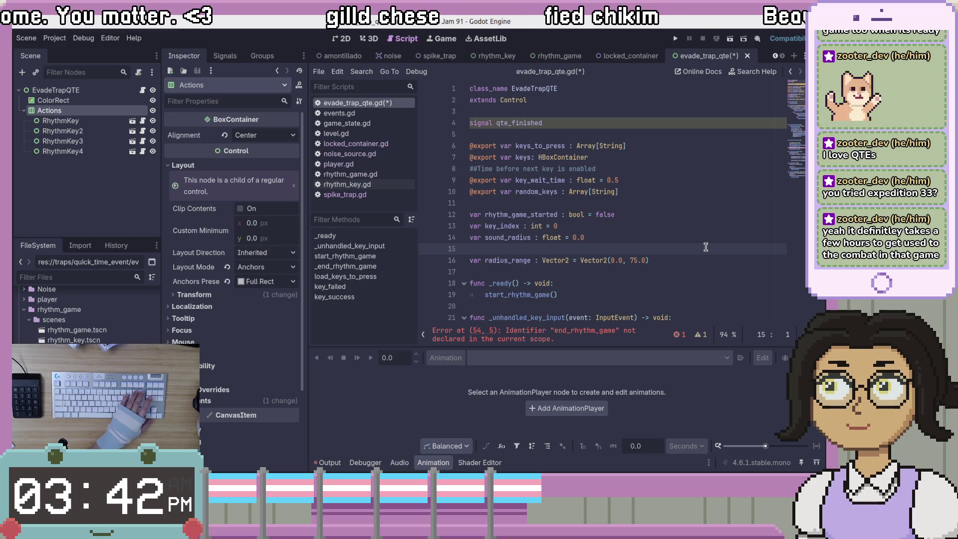
scroll(705, 247, "down", 2)
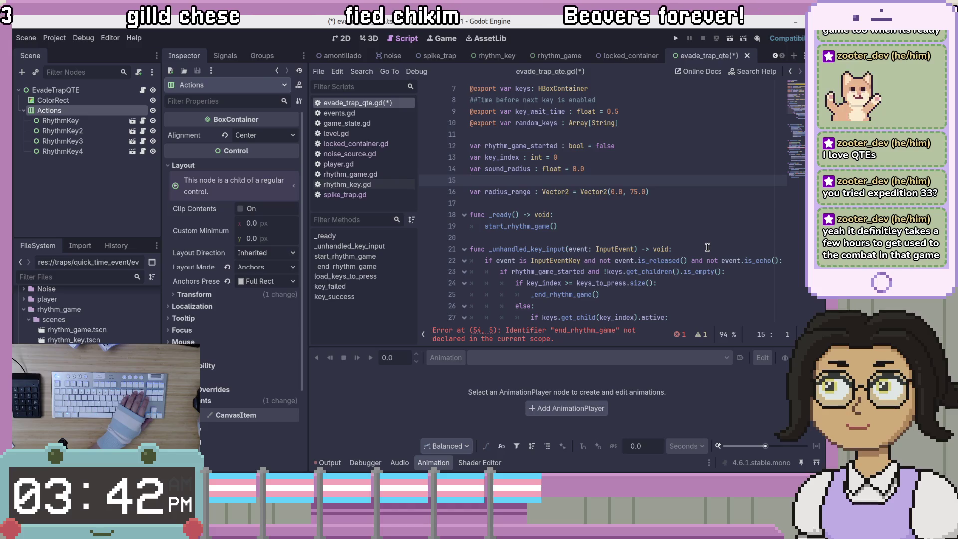
Step: Insert blank lines above _unhandled_key_input and func _ready, then save the script
left_click(704, 226)
left_click(713, 245)
key("ctrl+shift+Return")
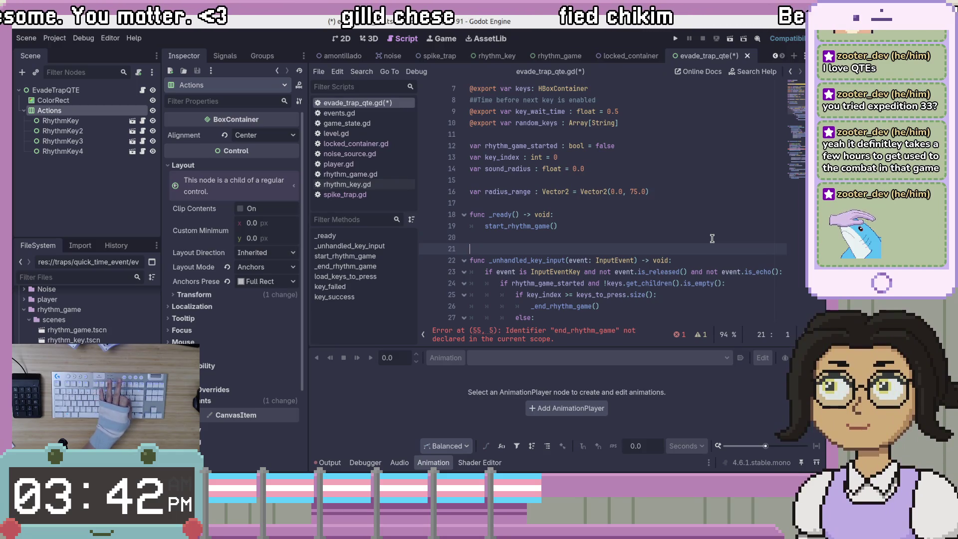
left_click(688, 213)
key("Return")
left_click(690, 241)
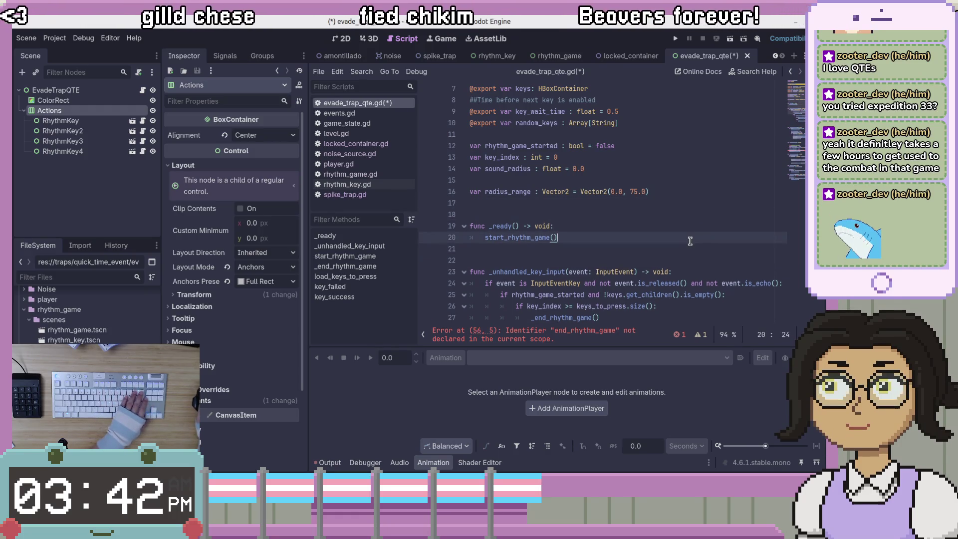
key("ctrl+s")
Step: Delete the sound_radius and radius_range variable declarations
left_click(686, 256)
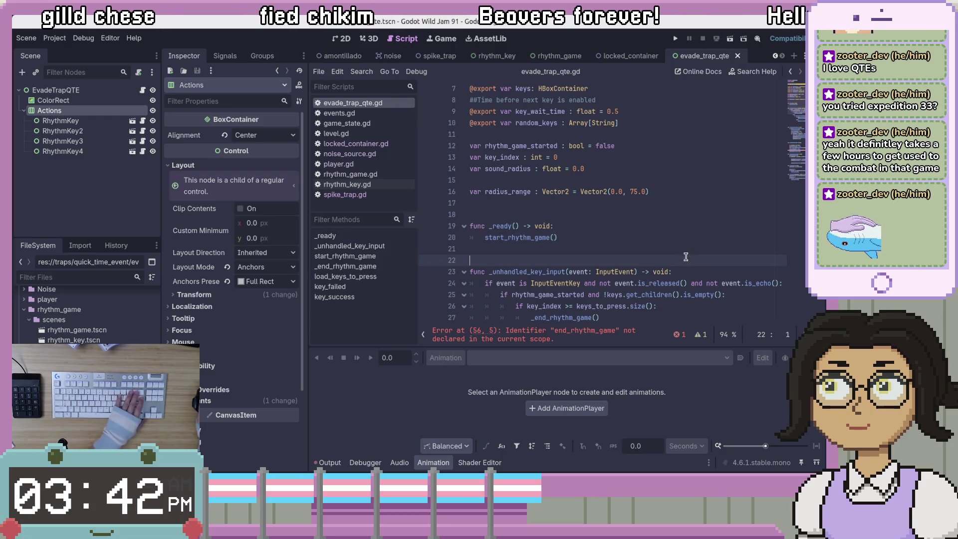
scroll(684, 259, "up", 2)
left_click(679, 271)
left_click_drag(677, 262, 684, 228)
key("BackSpace")
left_click(686, 246)
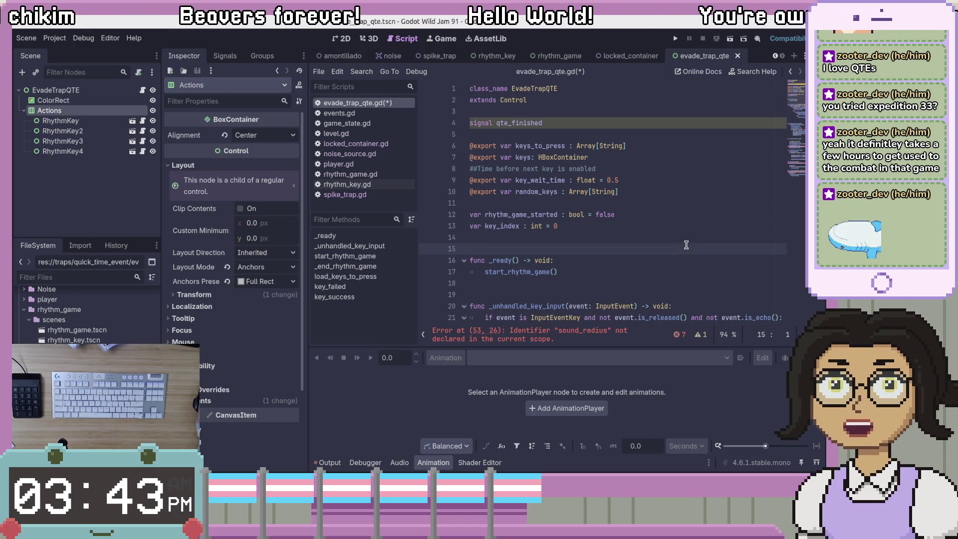
Step: Change the line 6 export name from keys_to_press to actions_remaining
left_click(524, 214)
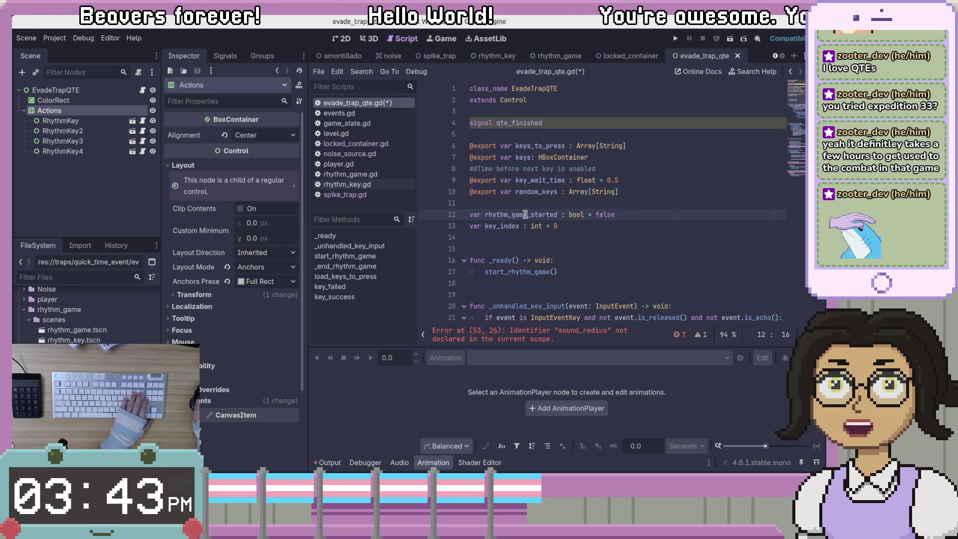
left_click(636, 234)
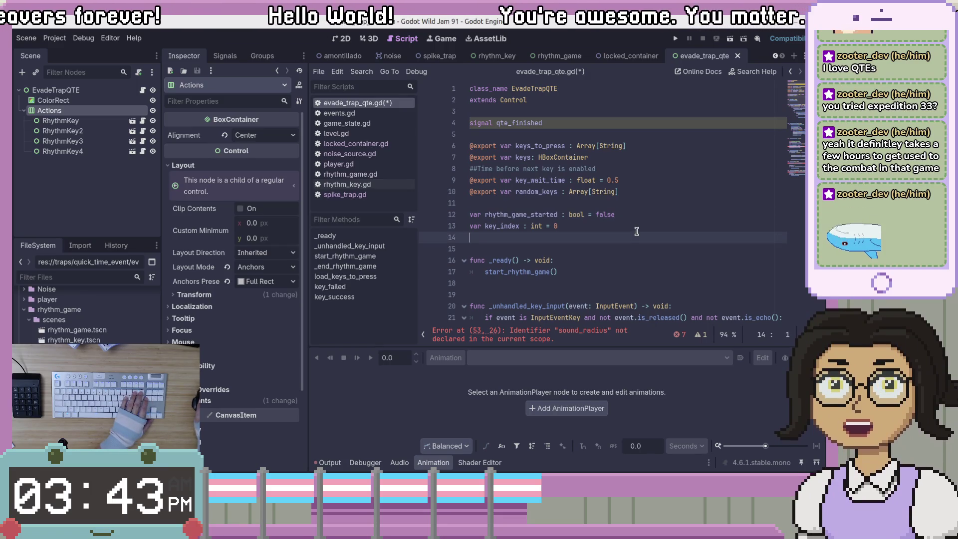
double_click(540, 146)
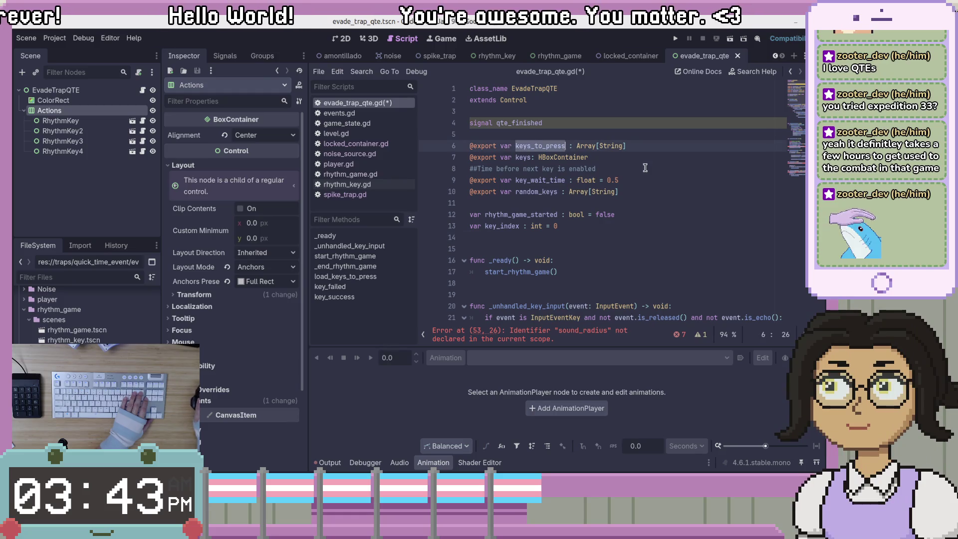
type("actions_remaining")
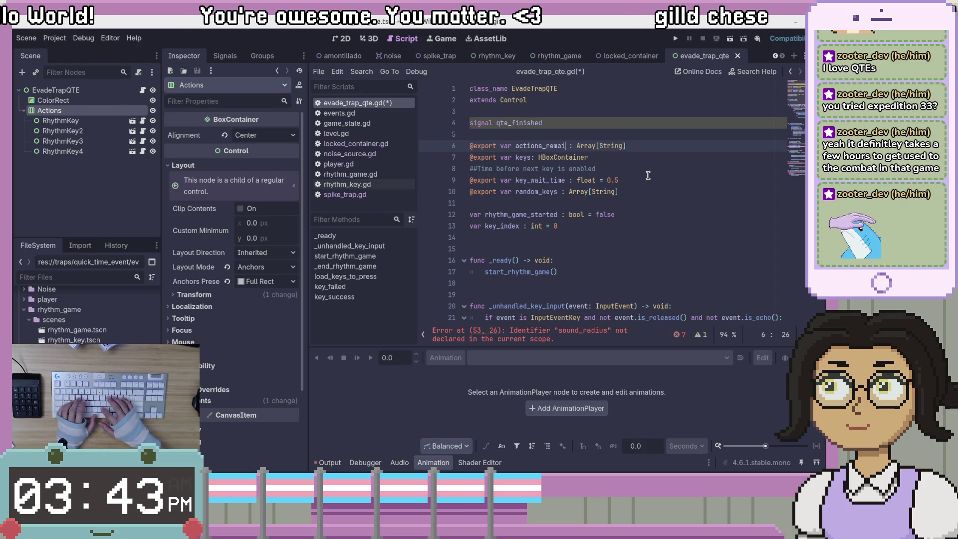
left_click(609, 138)
double_click(619, 146)
left_click(621, 158)
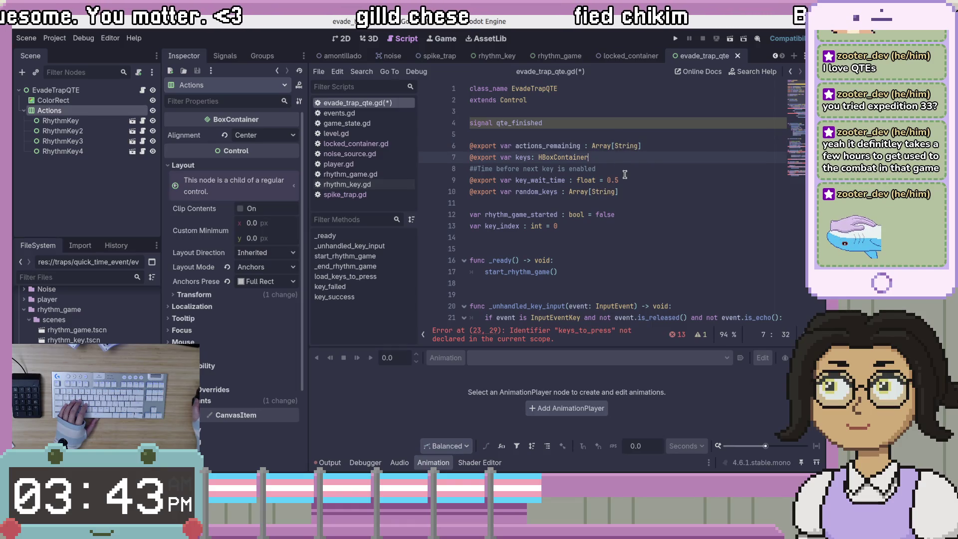
left_click(624, 169)
Step: Open the RhythmKey scene in its own editor tab
right_click(92, 121)
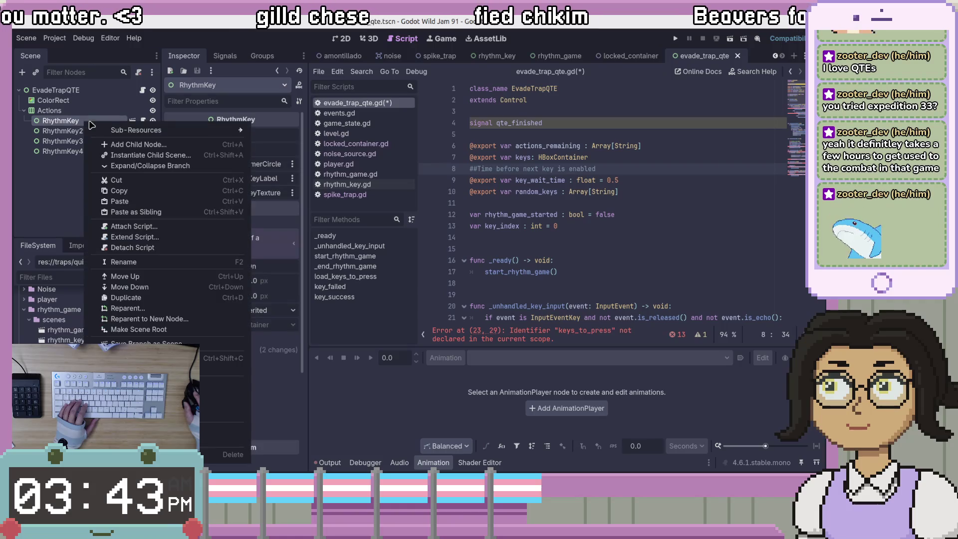
key("Escape")
key("Up")
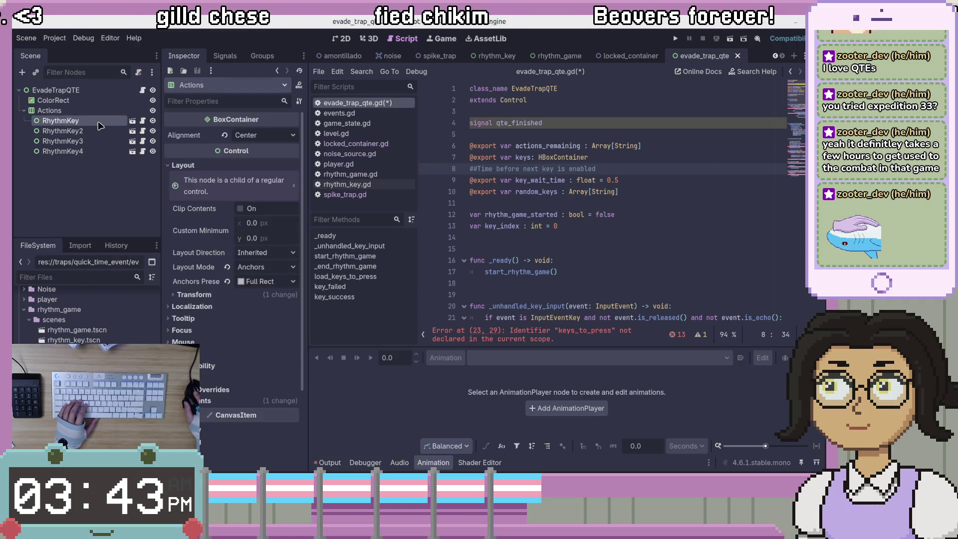
left_click(100, 125)
left_click(132, 121)
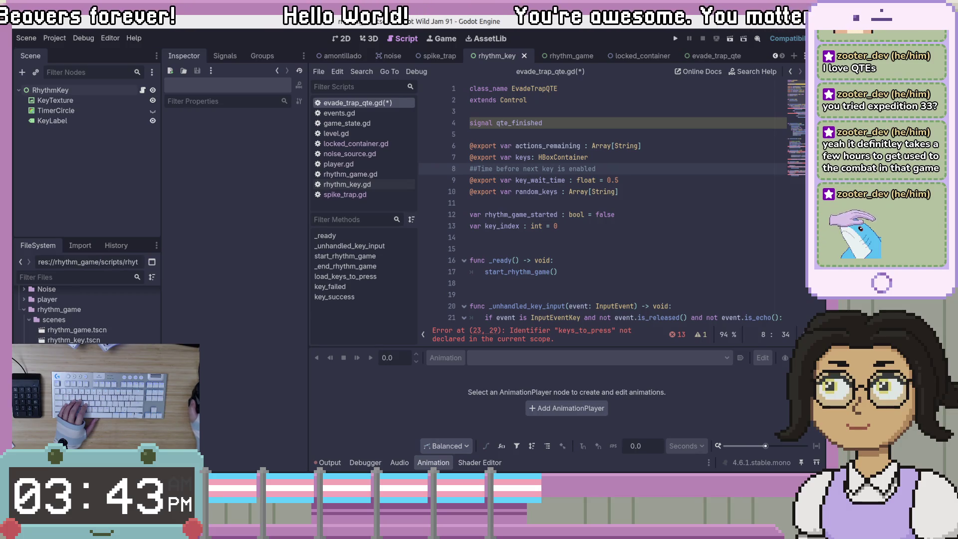
Step: Duplicate rhythm_key.tscn as qte_action.tscn and move it into the quick_time_event folder
right_click(109, 289)
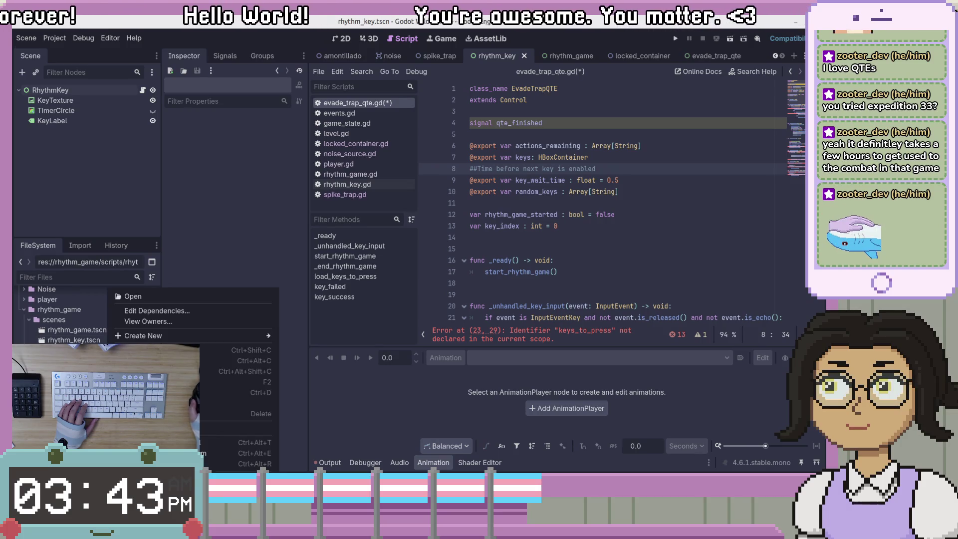
right_click(113, 340)
right_click(113, 339)
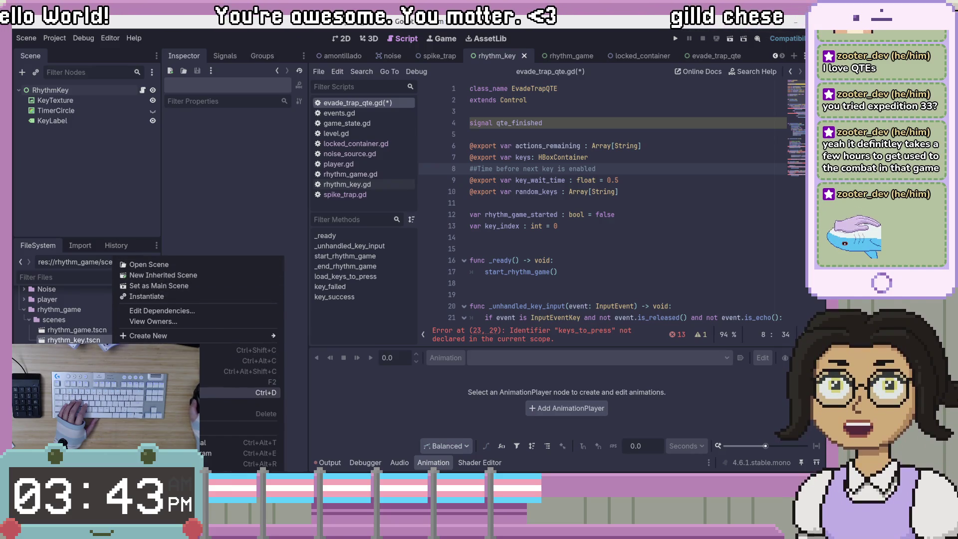
left_click(195, 392)
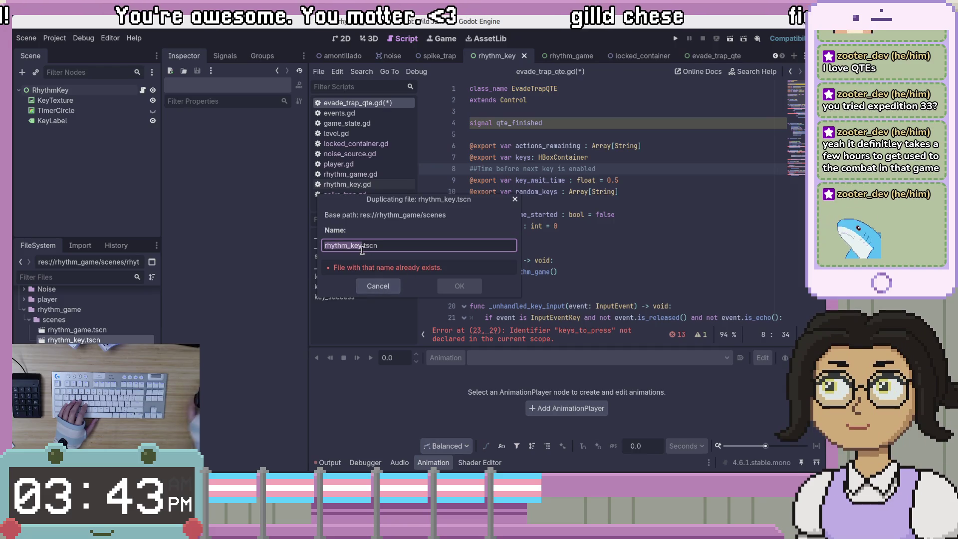
type("qte_action")
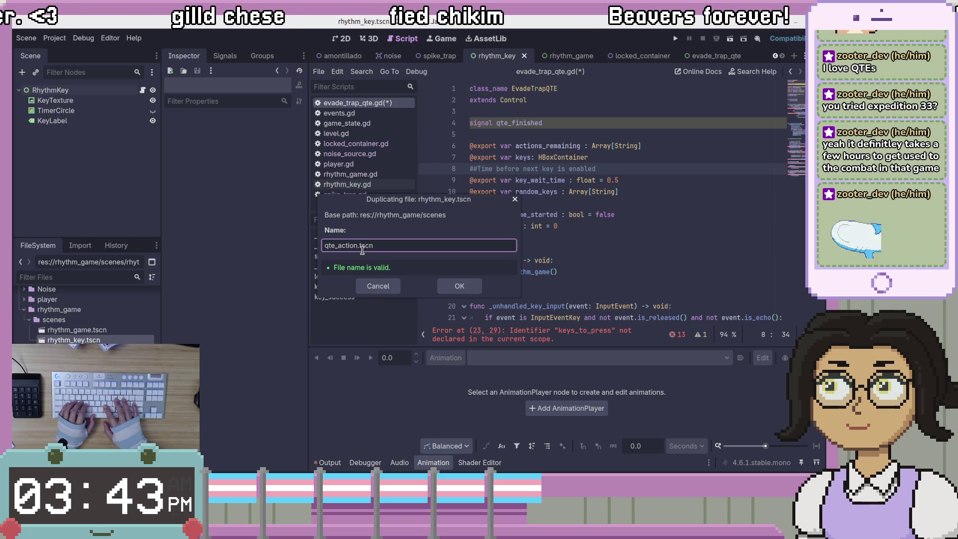
key("Return")
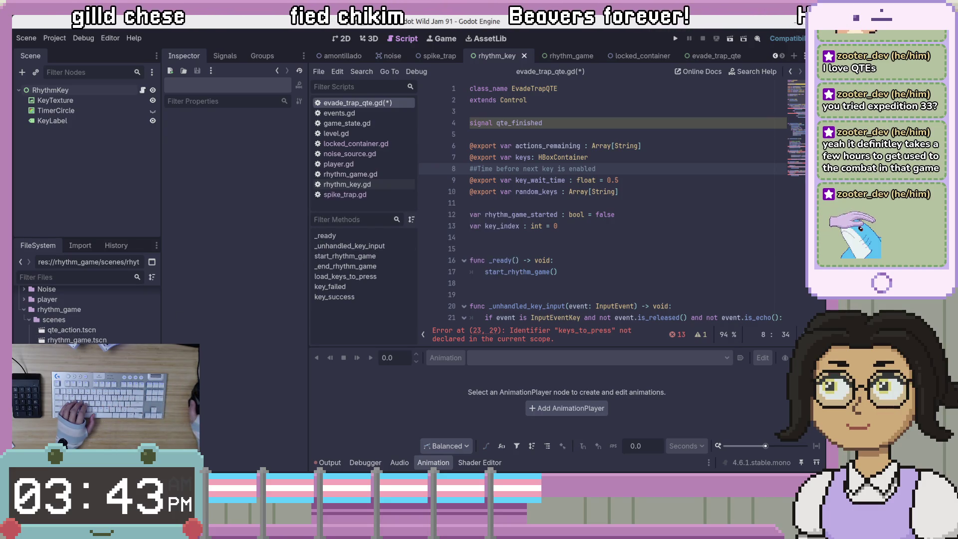
left_click(74, 331)
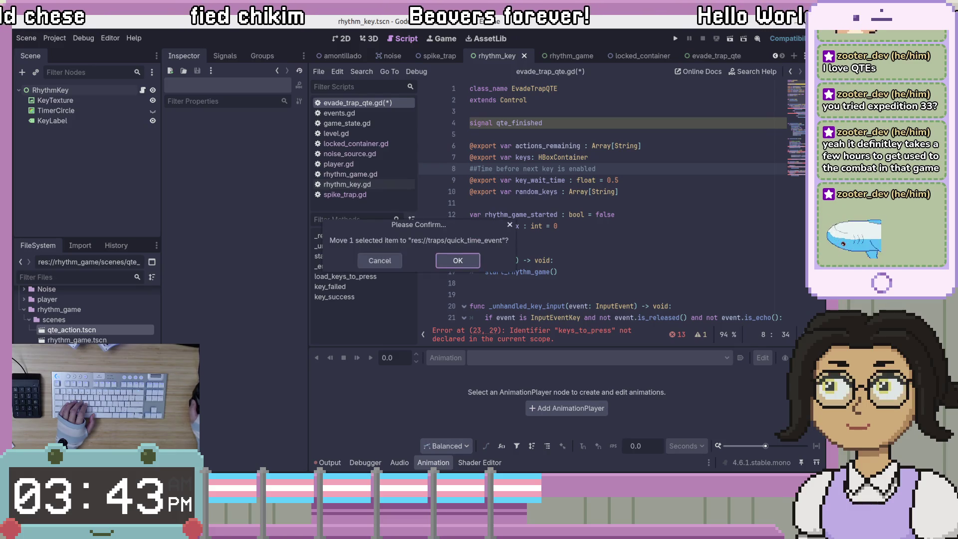
key("Return")
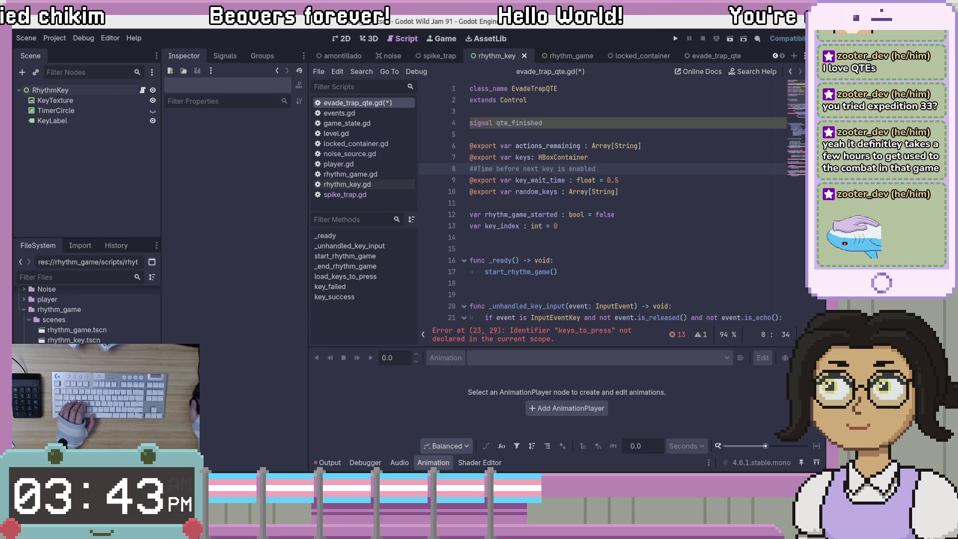
Step: Duplicate rhythm_key.gd as qte_rhythm and move it into quick_time_event
right_click(122, 370)
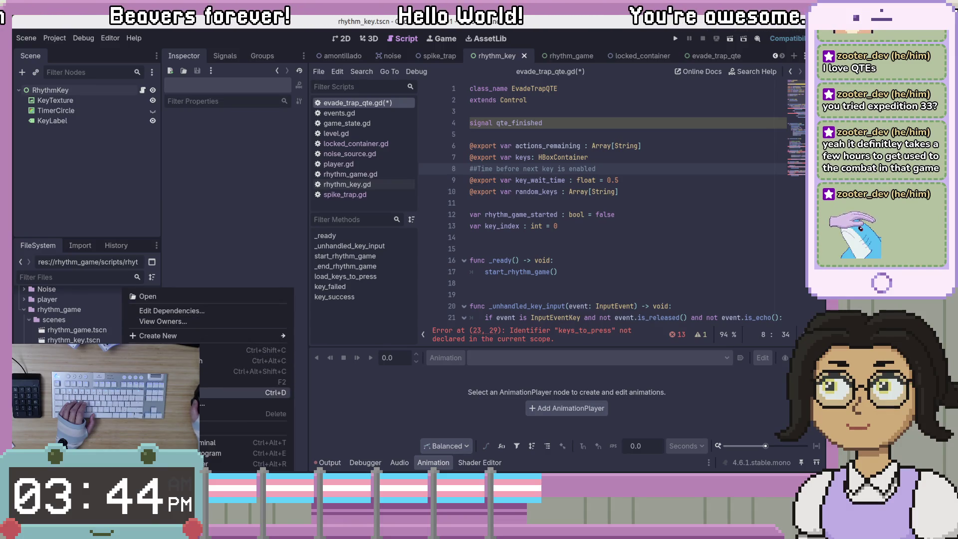
left_click(235, 393)
type("qte")
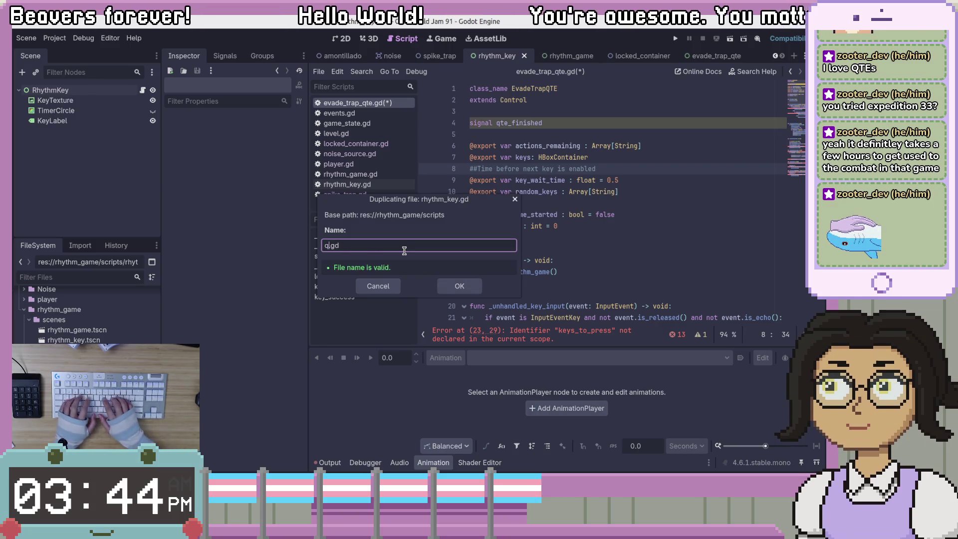
type("_rhythm")
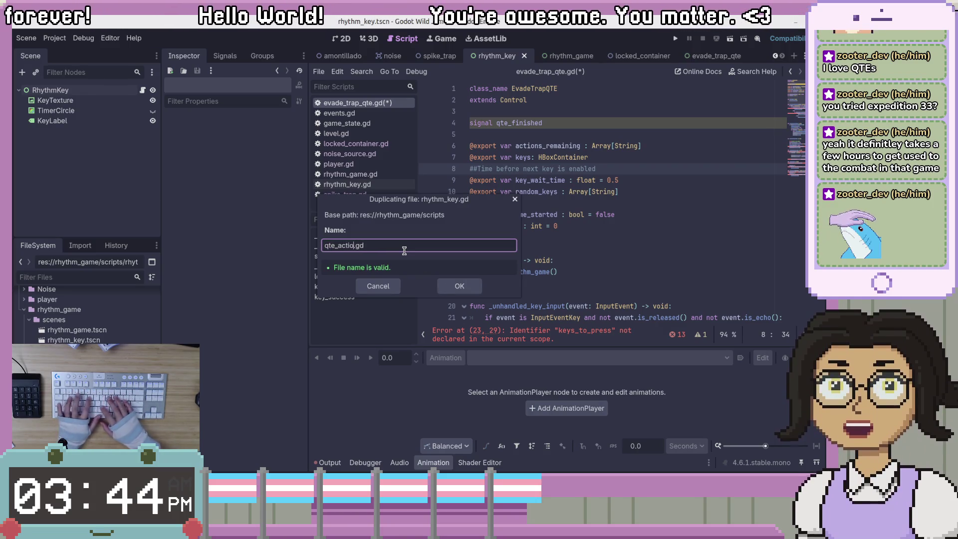
key("Return")
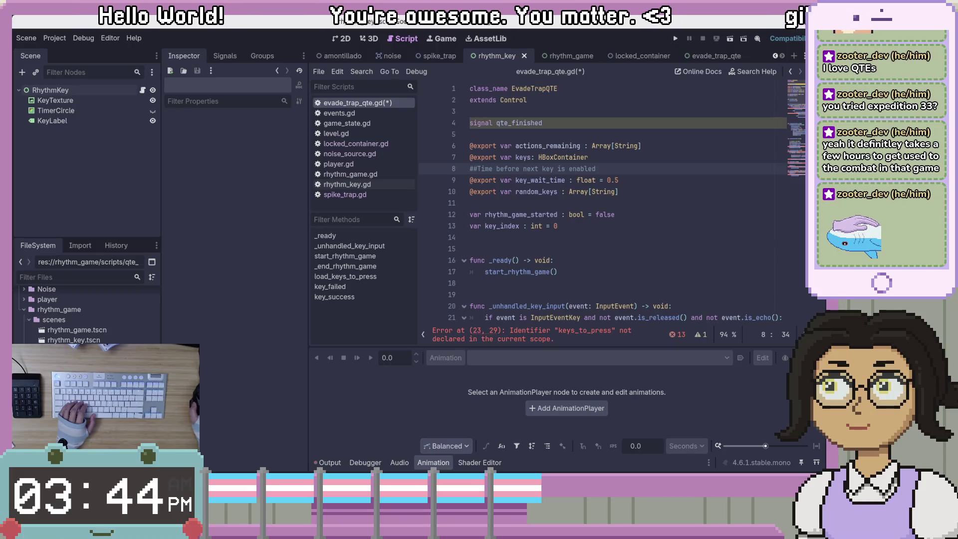
key("Return")
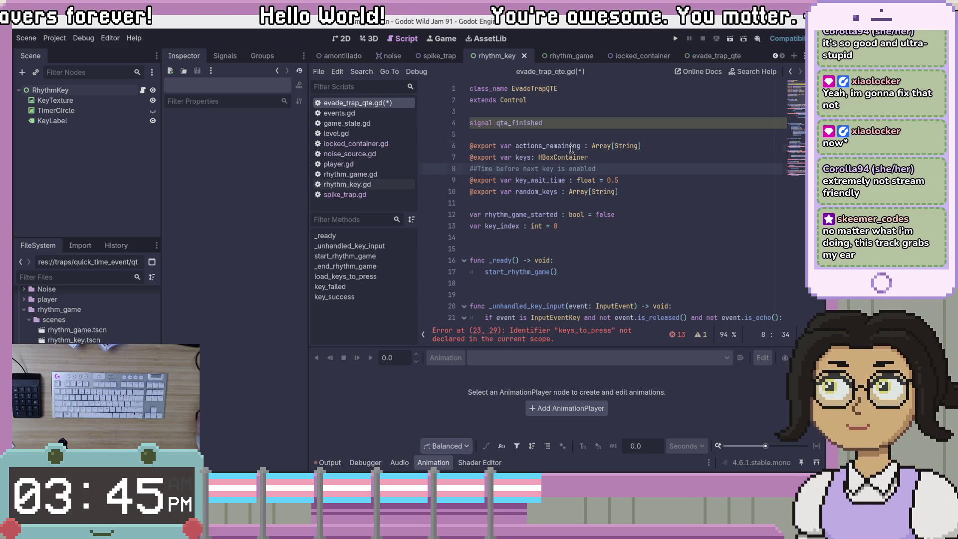
Step: Replace String with QTEAction in line 6's Array type and save the script
key("Up")
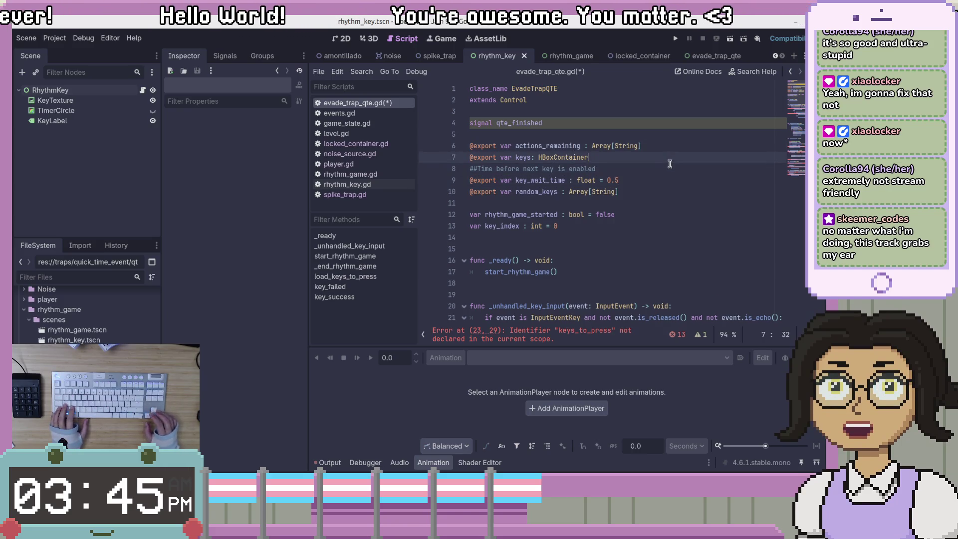
key("Down")
key("Up")
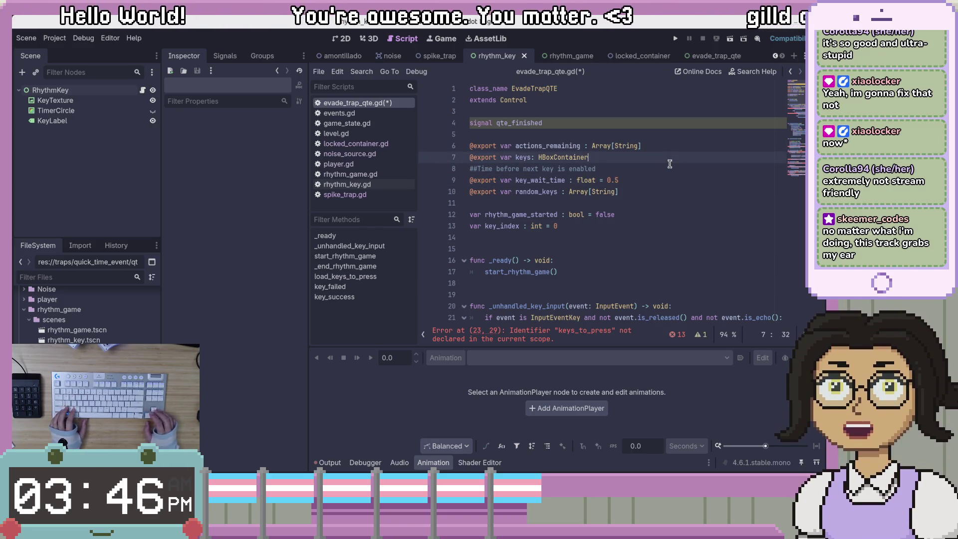
key("Down")
key("Down")
key("Down")
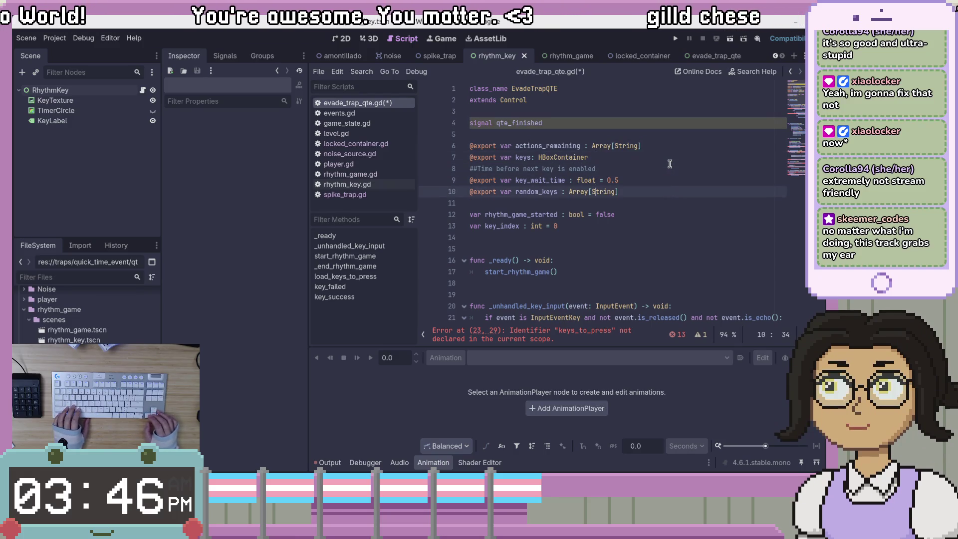
key("Up")
key("Up")
key("Up")
key("Up")
key("Up")
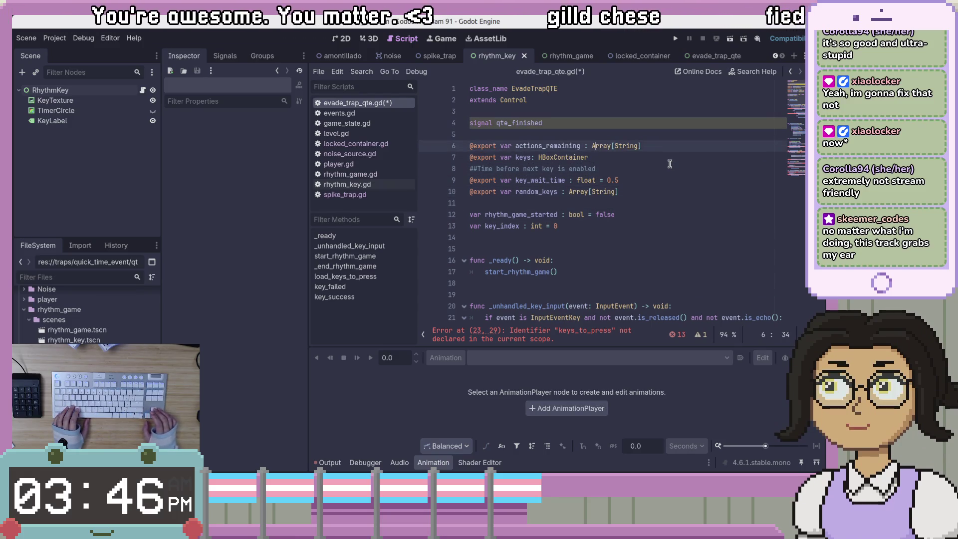
key("Left")
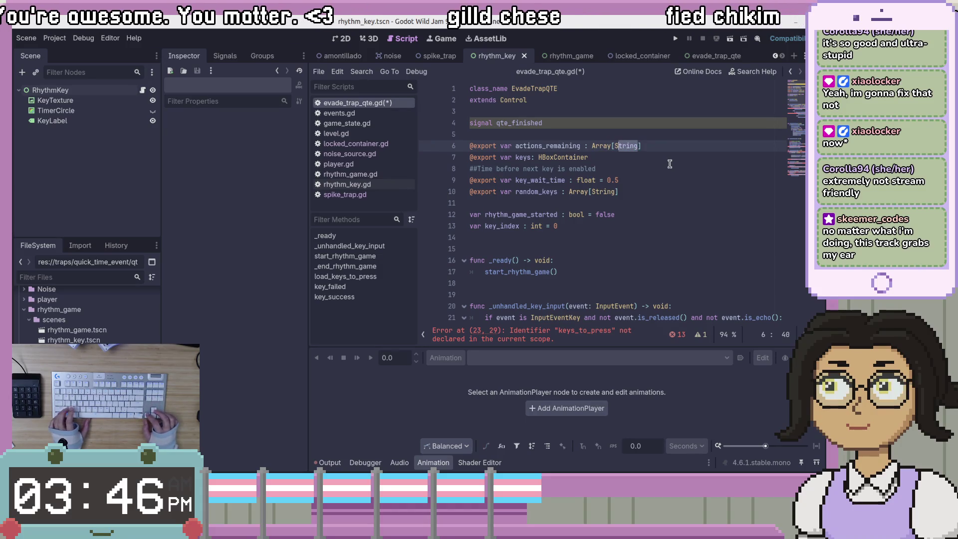
key("shift+Left")
type("QTEAction")
key("ctrl+s")
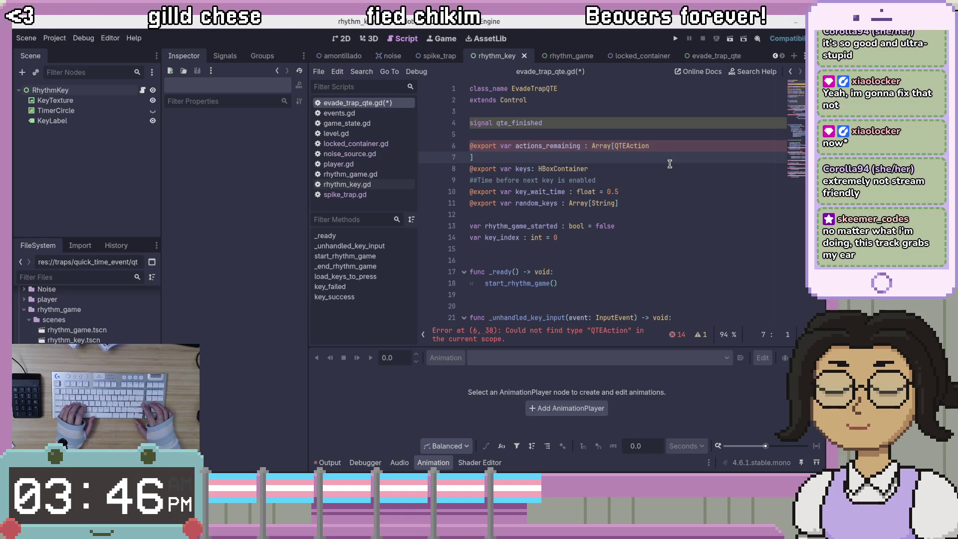
left_click(648, 153)
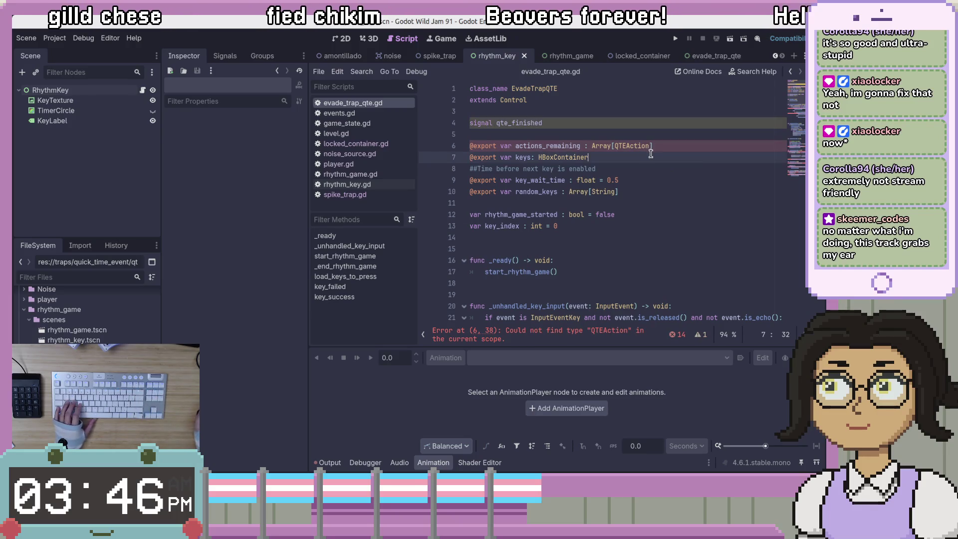
Step: Rename the root RhythmKey node to QTEAction in the Scene dock
left_click(89, 91)
left_click(88, 92)
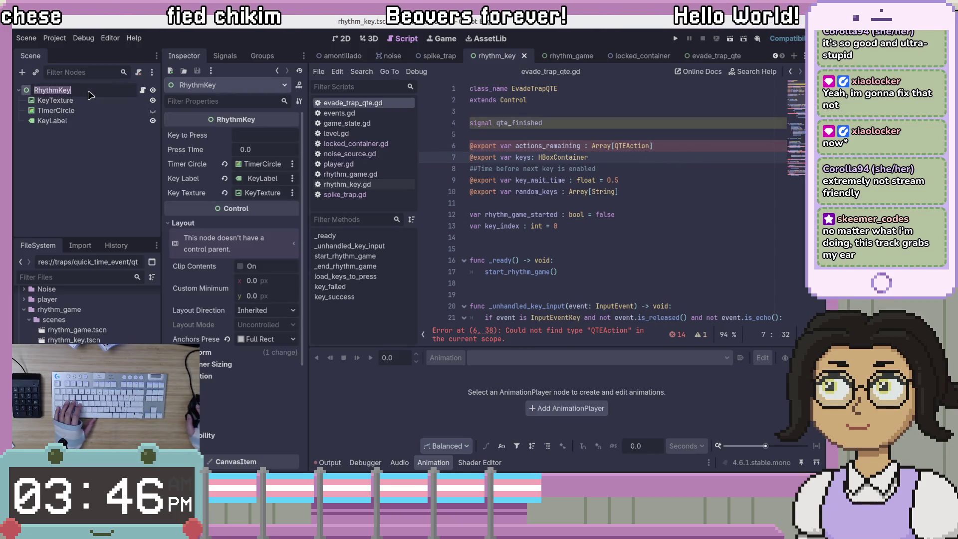
type("QTU")
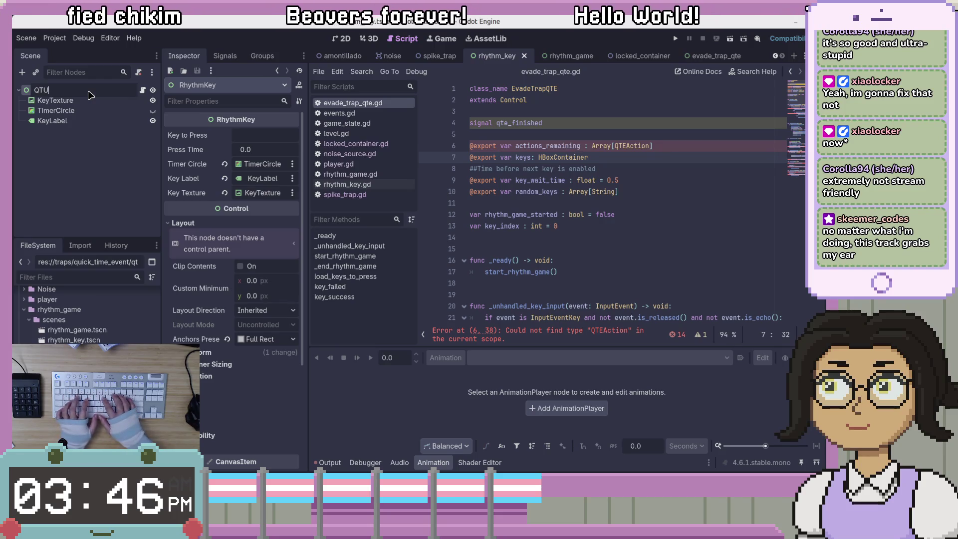
key("BackSpace")
type("EAction")
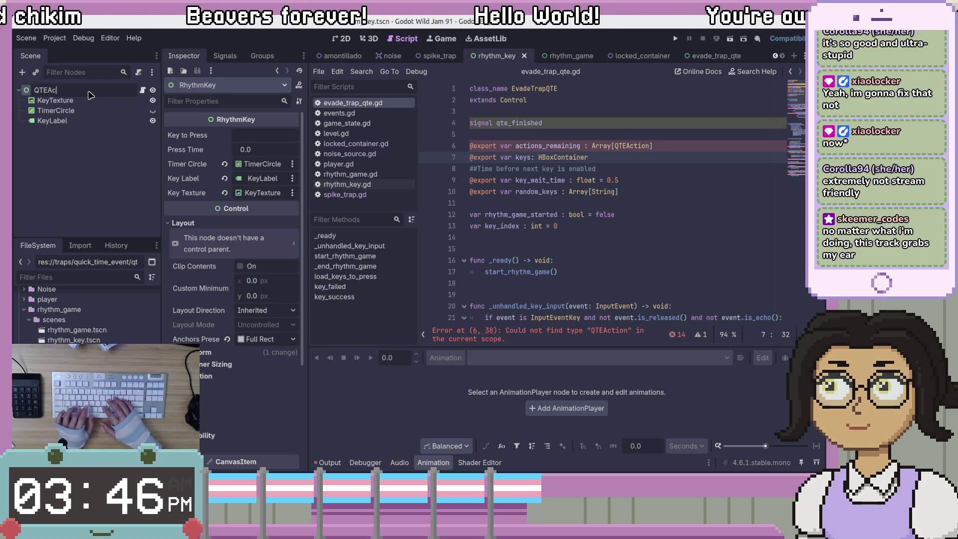
key("Return")
left_click(95, 180)
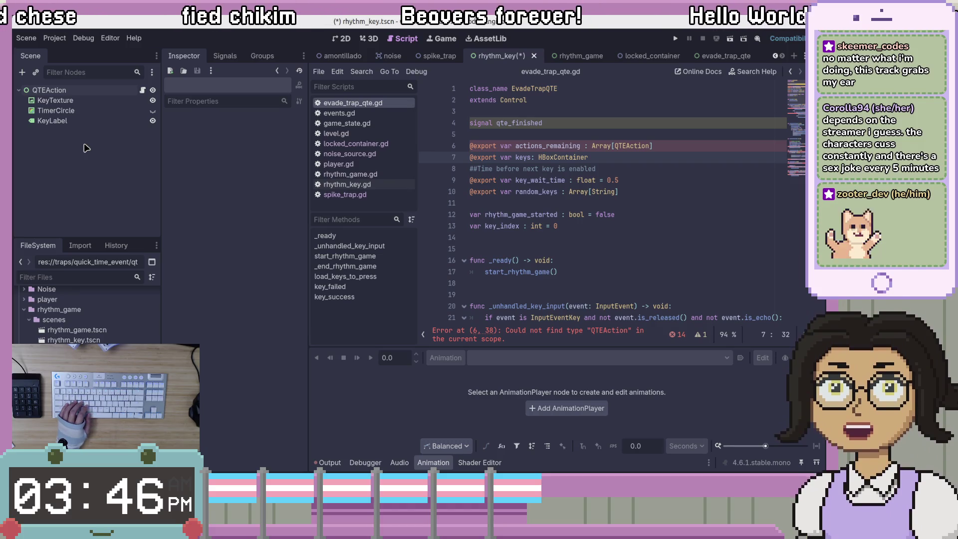
Step: Select the TimerCircle node in the Scene dock
left_click(107, 110)
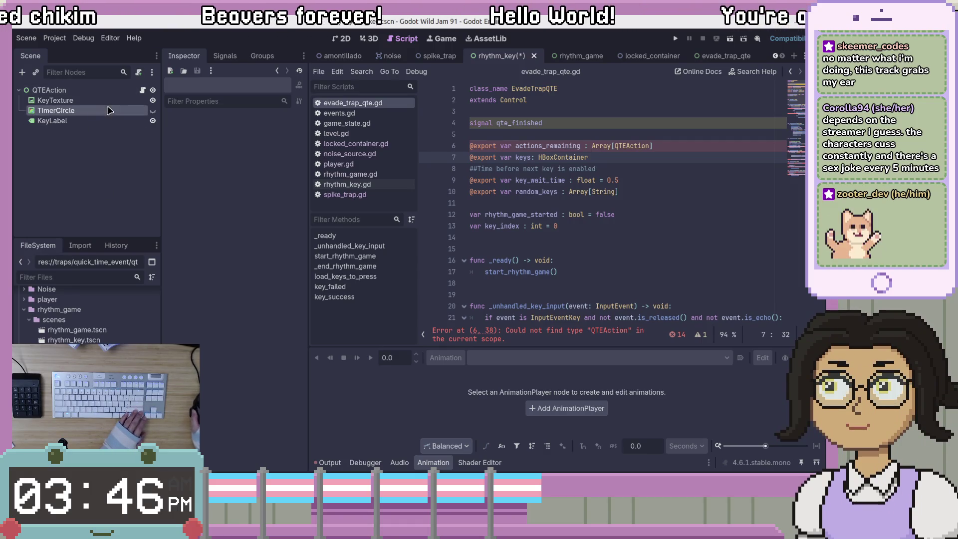
left_click(93, 180)
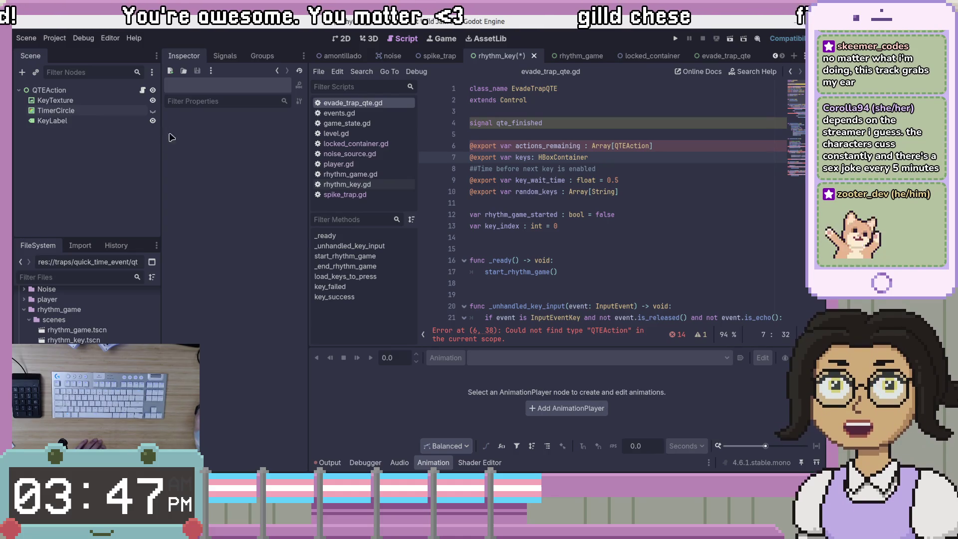
left_click(93, 110)
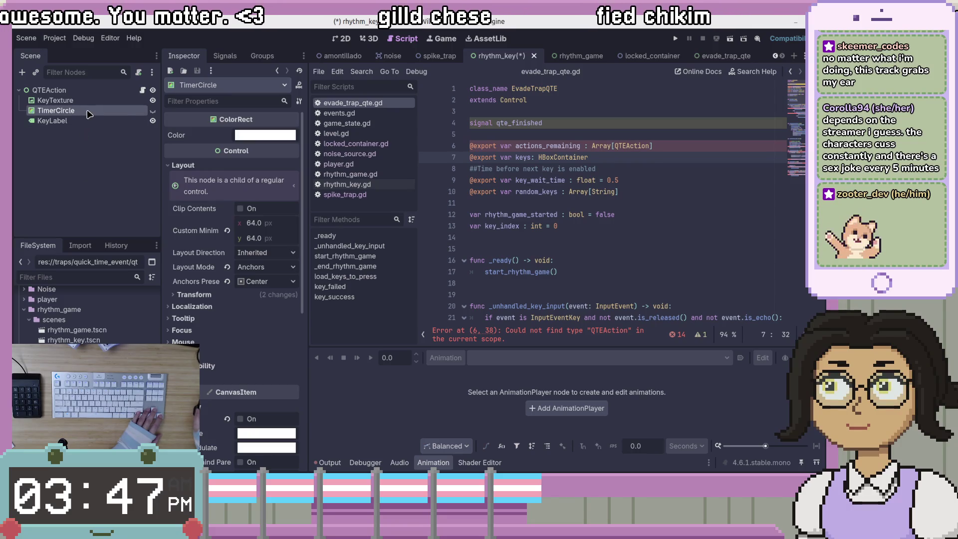
Step: Save the rhythm_key scene and close the locked_container scene
left_click(81, 157)
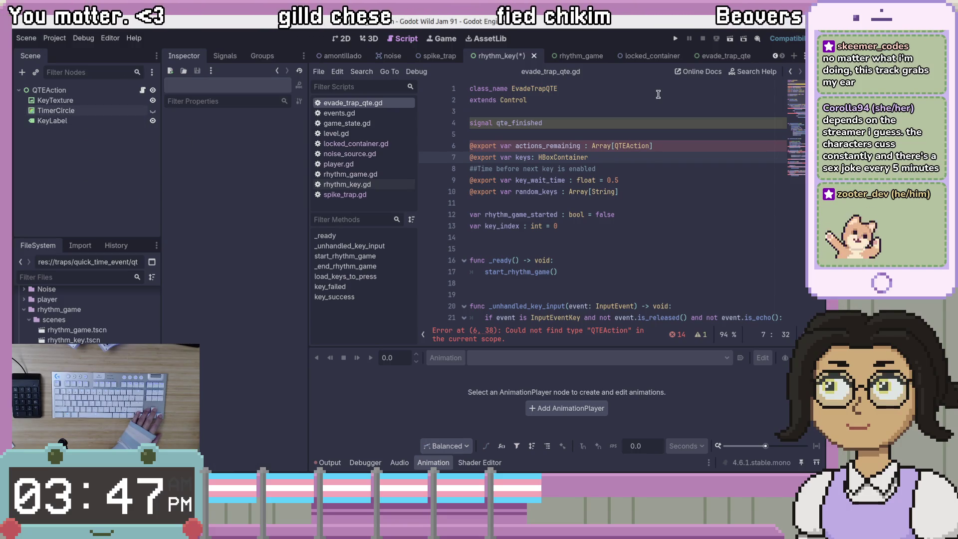
key("ctrl+s")
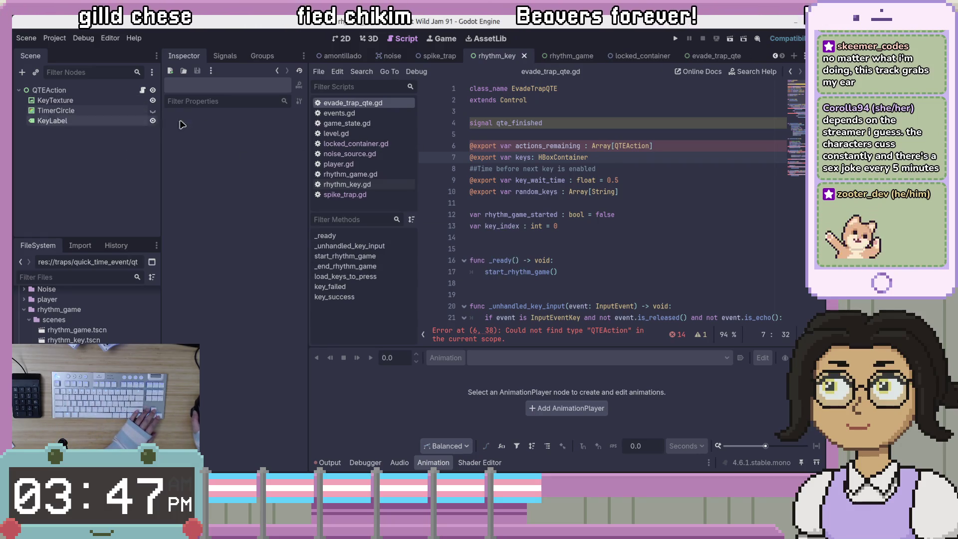
left_click(556, 56)
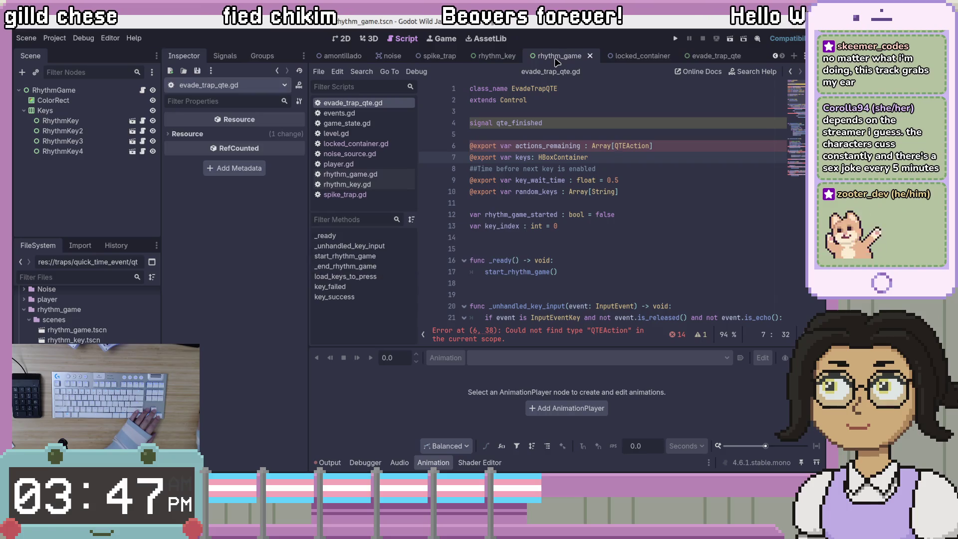
left_click(495, 60)
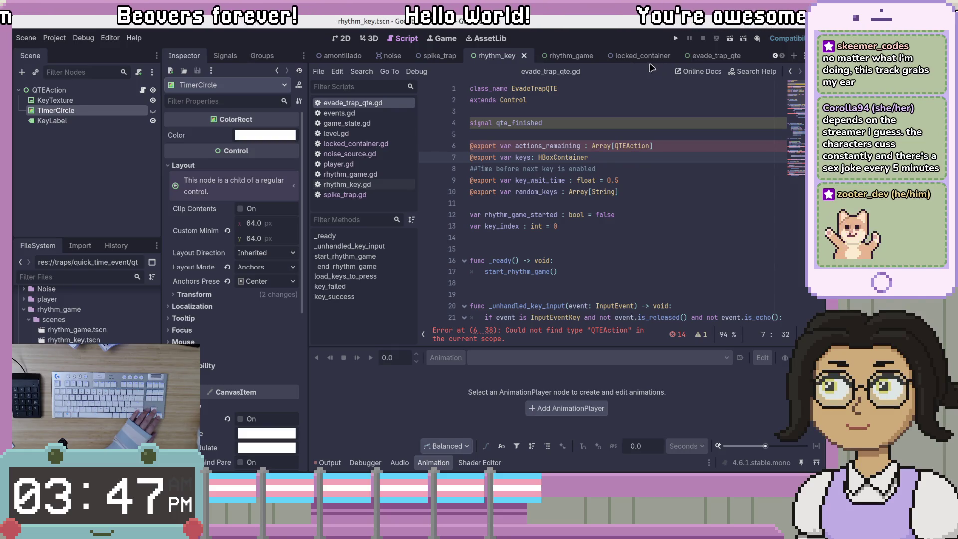
left_click(723, 58)
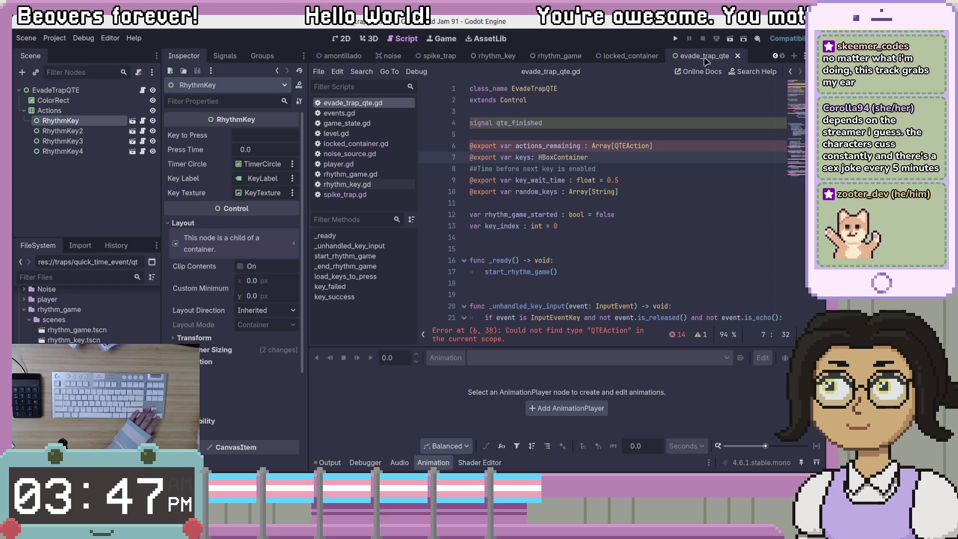
left_click(618, 57)
left_click(667, 56)
left_click(662, 145)
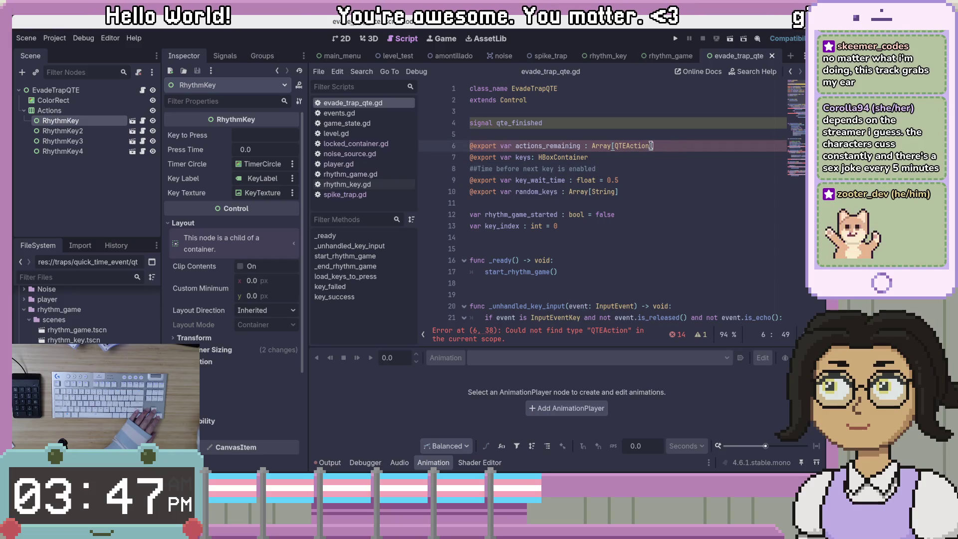
Step: Close the rhythm_game, rhythm_key, noise, amontillado and main_menu scenes, returning to evade_trap_qte
middle_click(649, 60)
middle_click(647, 59)
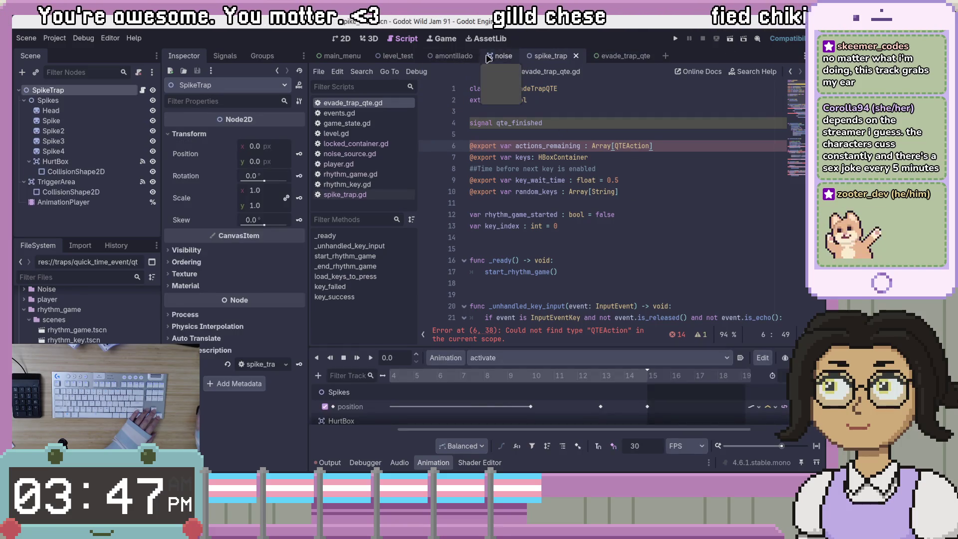
left_click(503, 58)
left_click(519, 58)
left_click(478, 56)
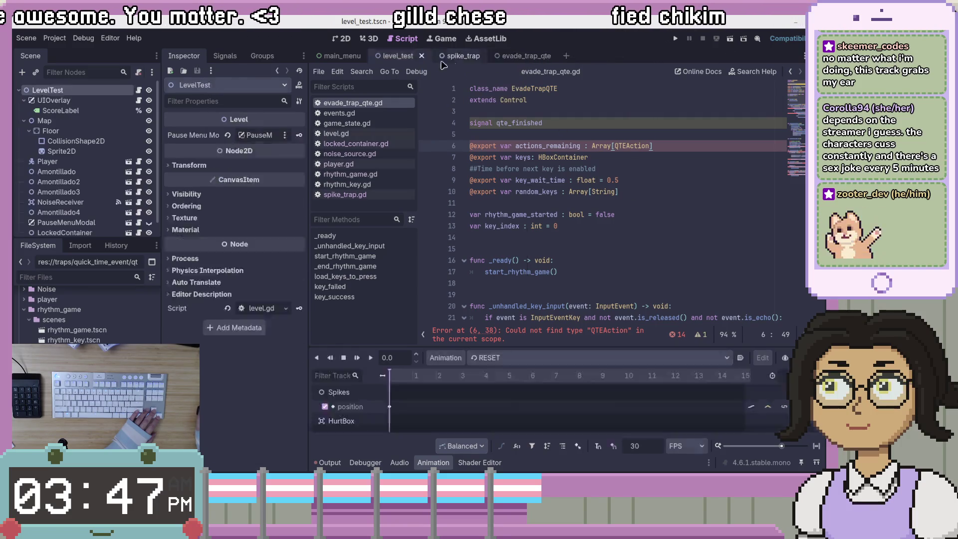
left_click(340, 58)
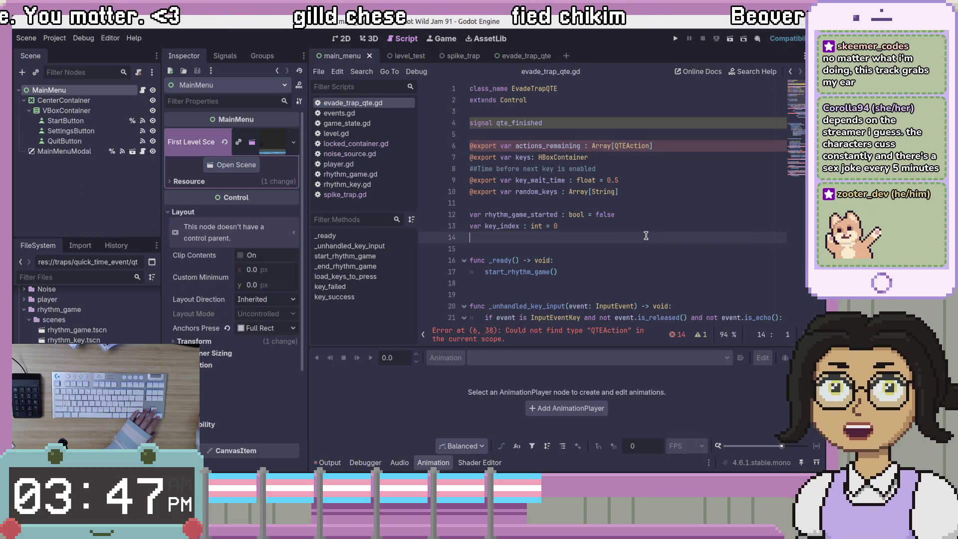
left_click(369, 56)
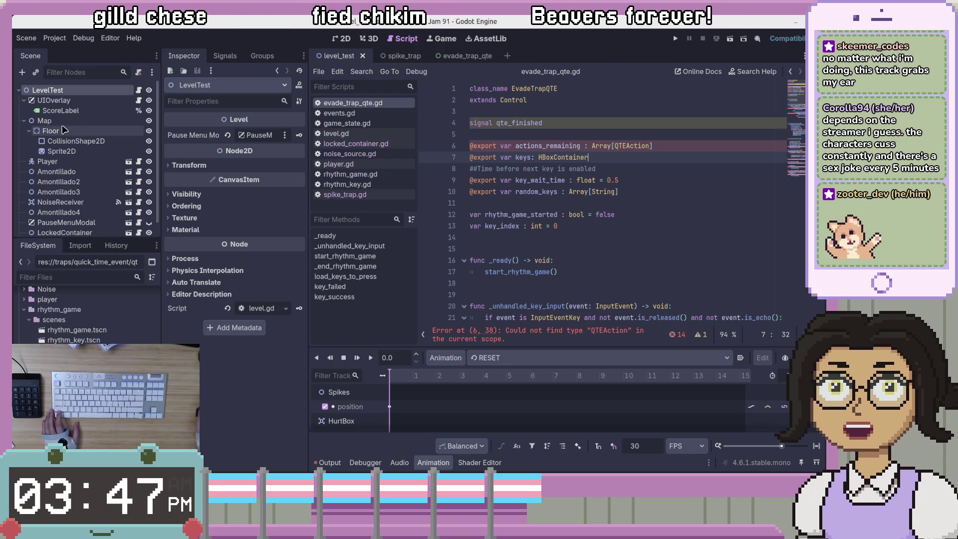
scroll(85, 314, "down", 2)
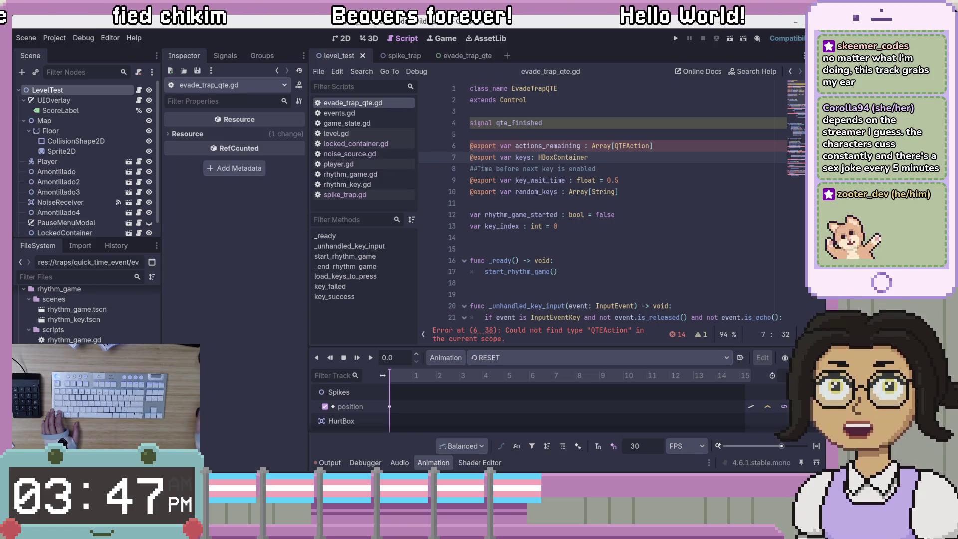
key("ctrl+shift+Tab")
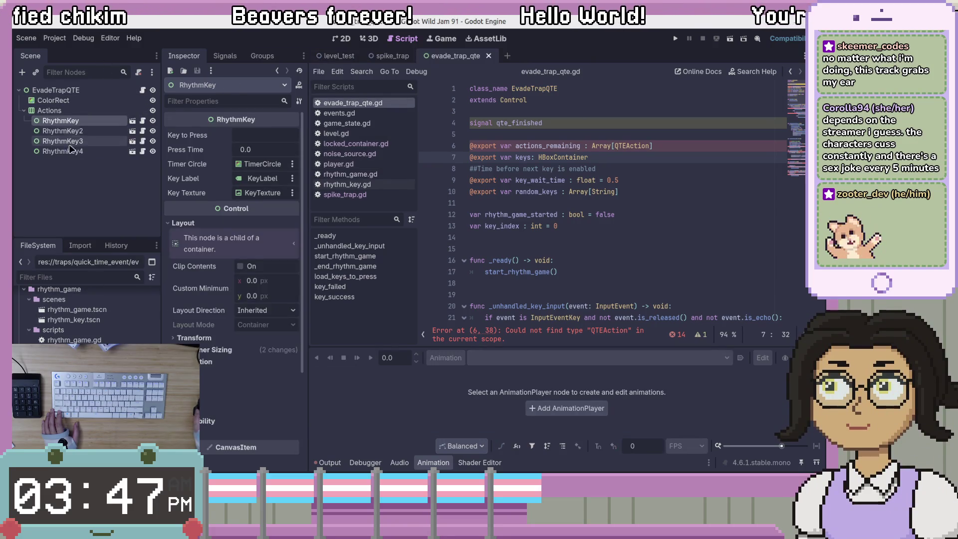
Step: Select RhythmKey through RhythmKey4 under Actions and delete all four nodes
left_click(62, 120)
left_click(77, 152, "shift")
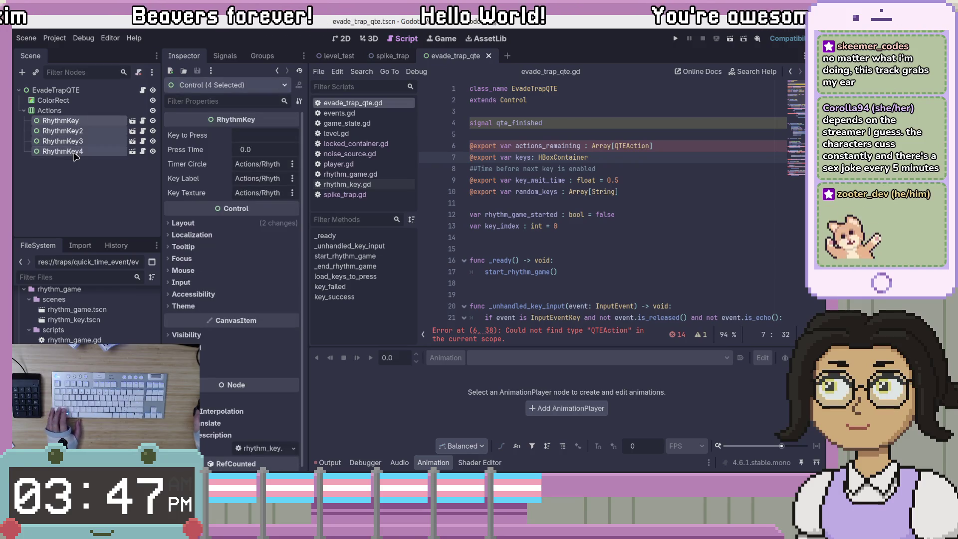
left_click(76, 189)
key("ctrl+F1")
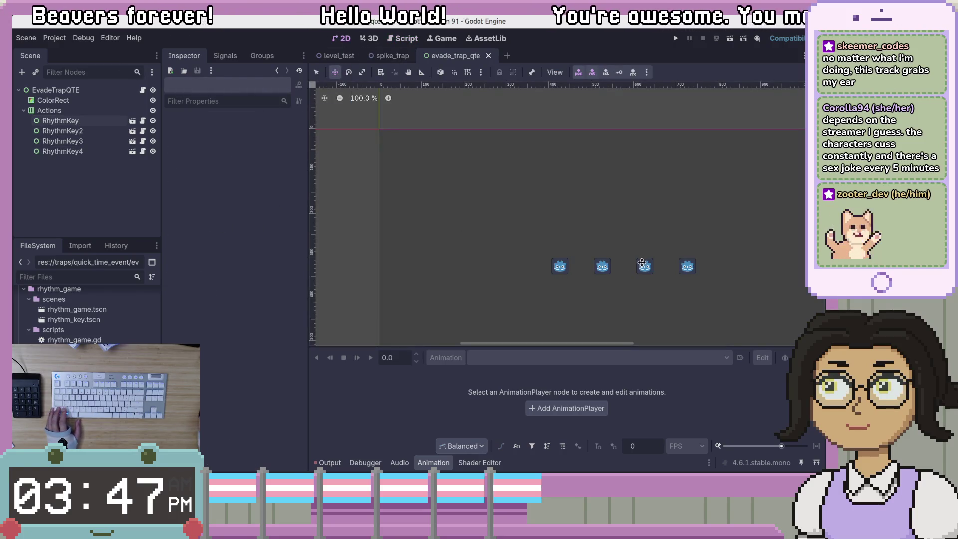
scroll(641, 263, "up", 6)
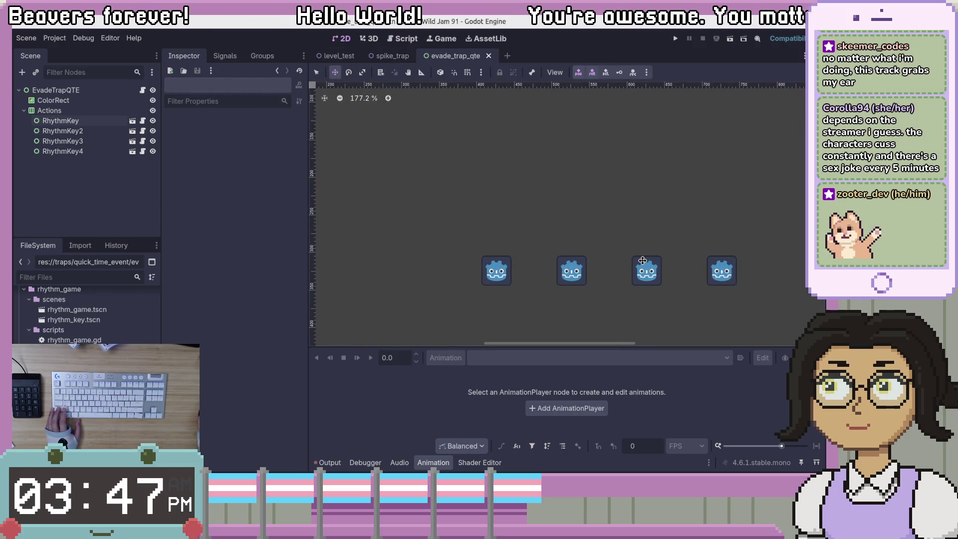
left_click(66, 124)
left_click(70, 151, "shift")
left_click(66, 166)
left_click(70, 152)
left_click(83, 126)
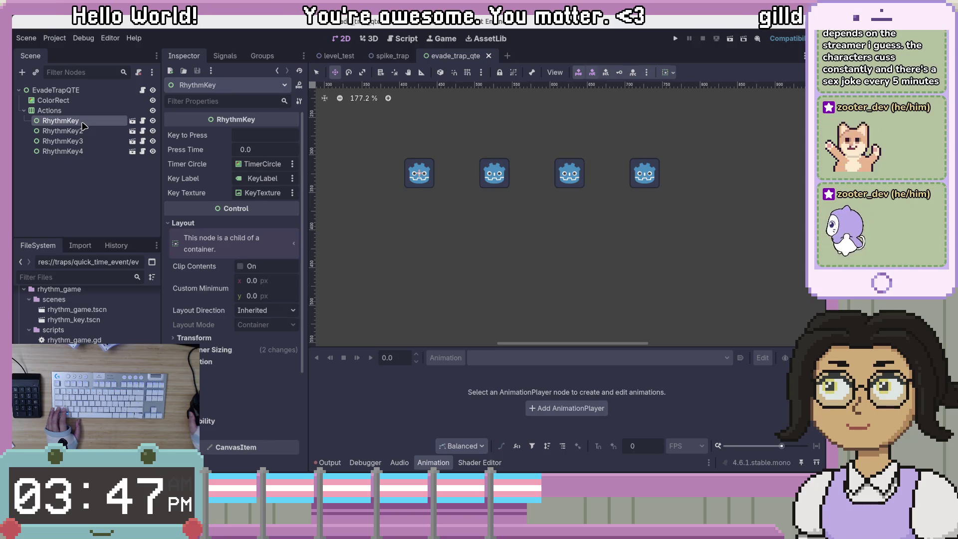
left_click(72, 151, "shift")
right_click(73, 152)
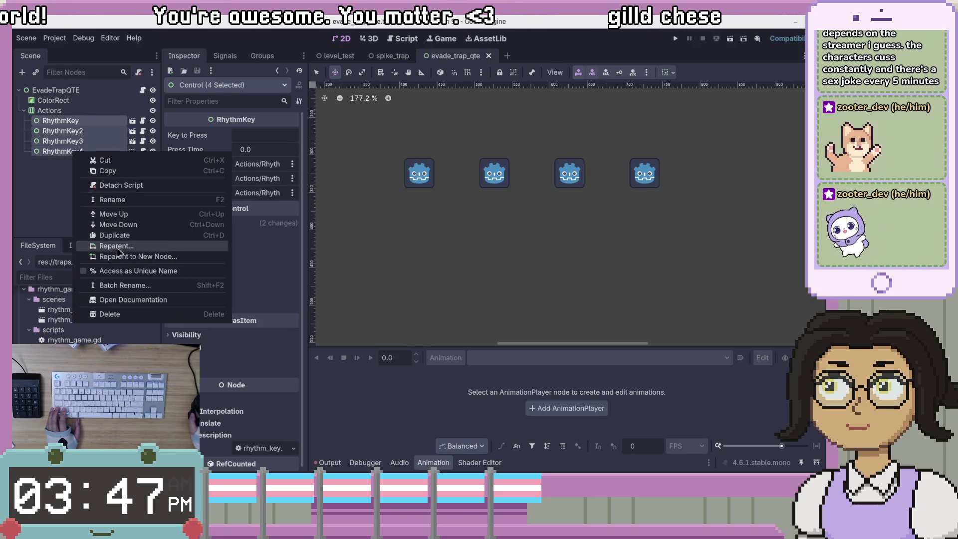
left_click(112, 315)
left_click(389, 257)
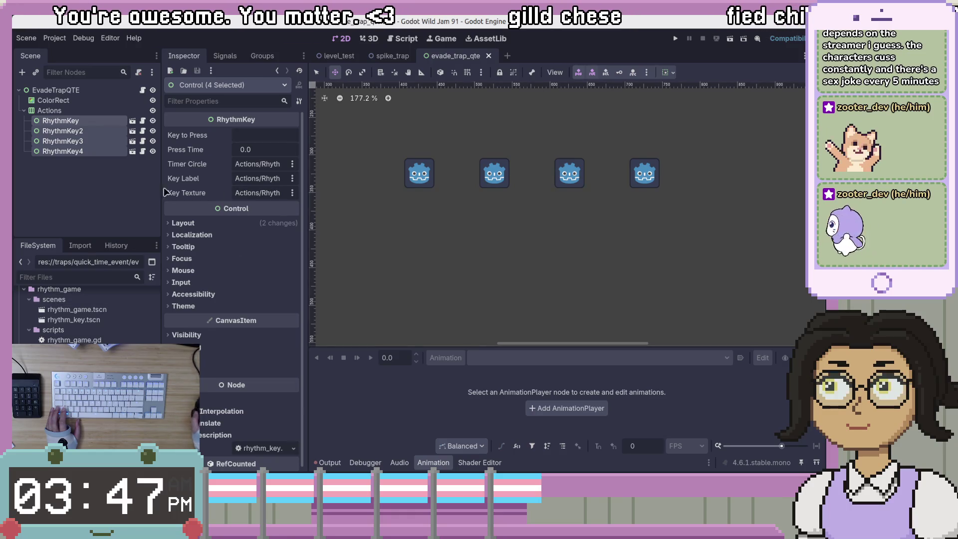
key("Delete")
key("Return")
Step: Open the EvadeTrapQTE root node's evade_trap_qte.gd script, placing the caret on line 6
left_click(67, 112)
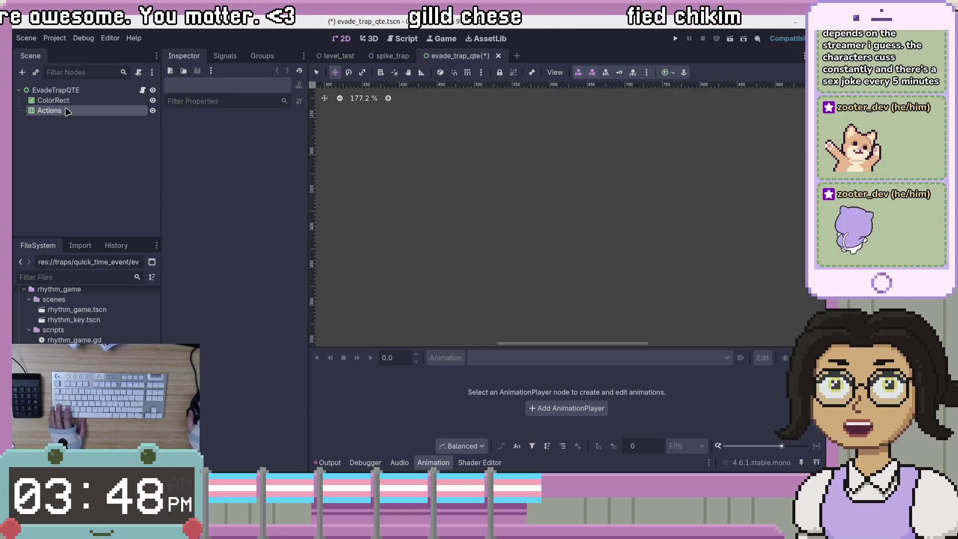
left_click(70, 153)
left_click(85, 111)
left_click(97, 104)
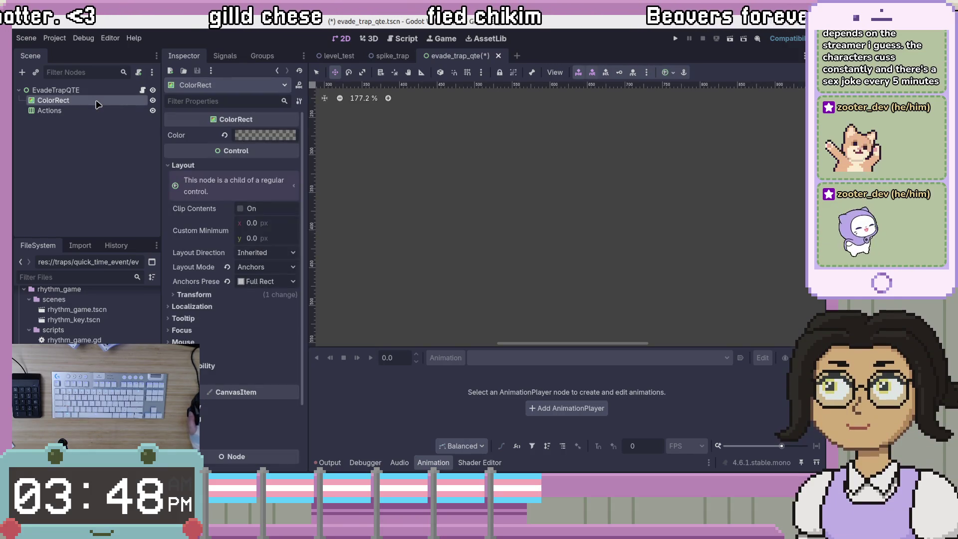
left_click(107, 160)
left_click(100, 90)
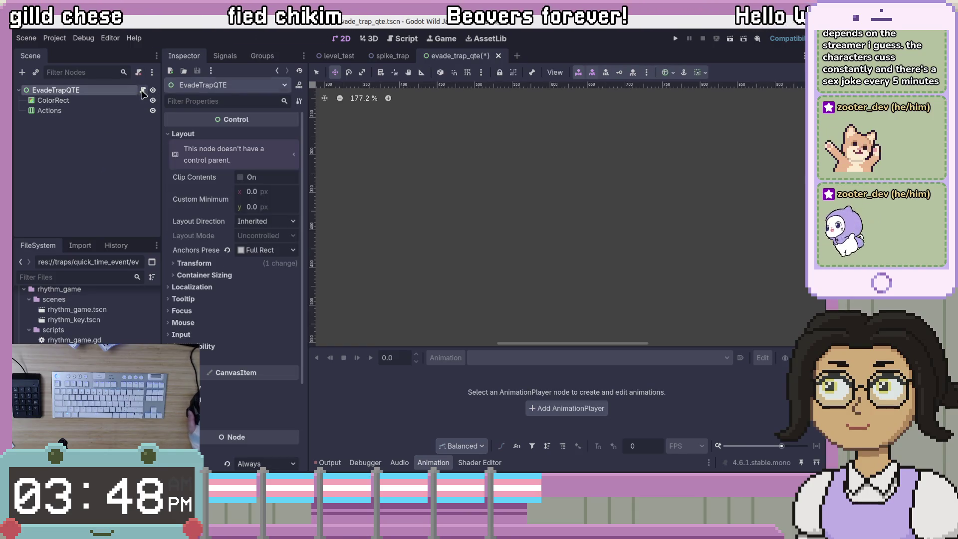
left_click(143, 91)
left_click(657, 145)
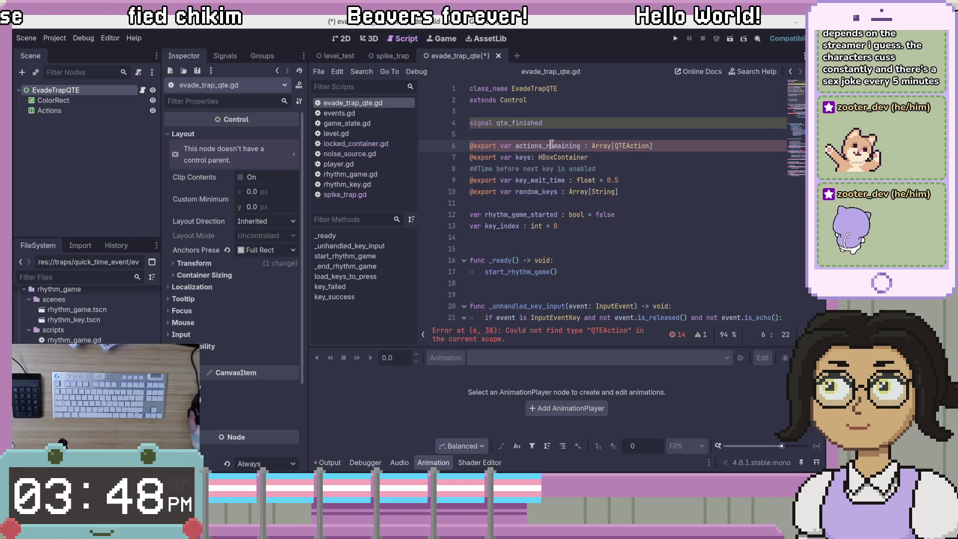
Step: Delete the space before ':' in the line 6 actions_remaining declaration, save, and move to qte_action.gd
key("Left")
key("BackSpace")
key("End")
key("ctrl+s")
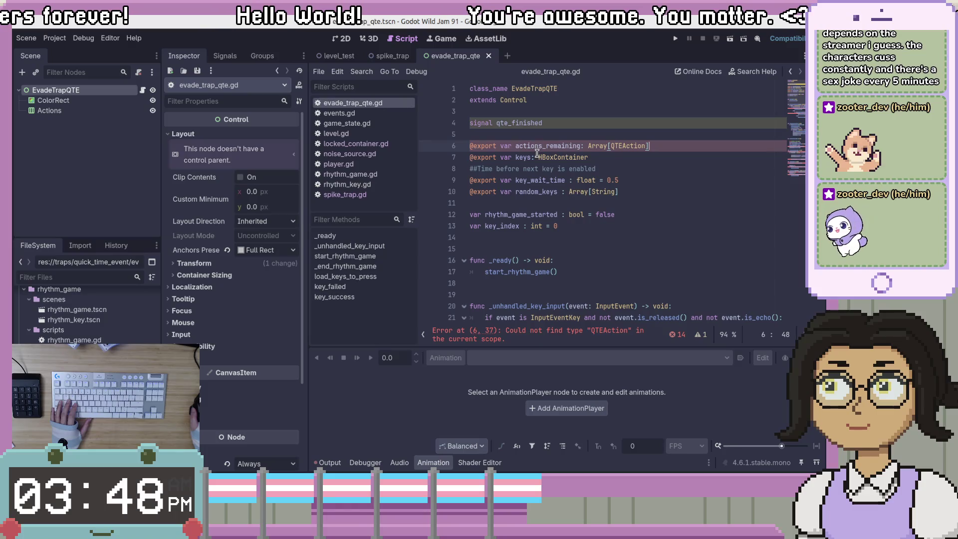
key("Left")
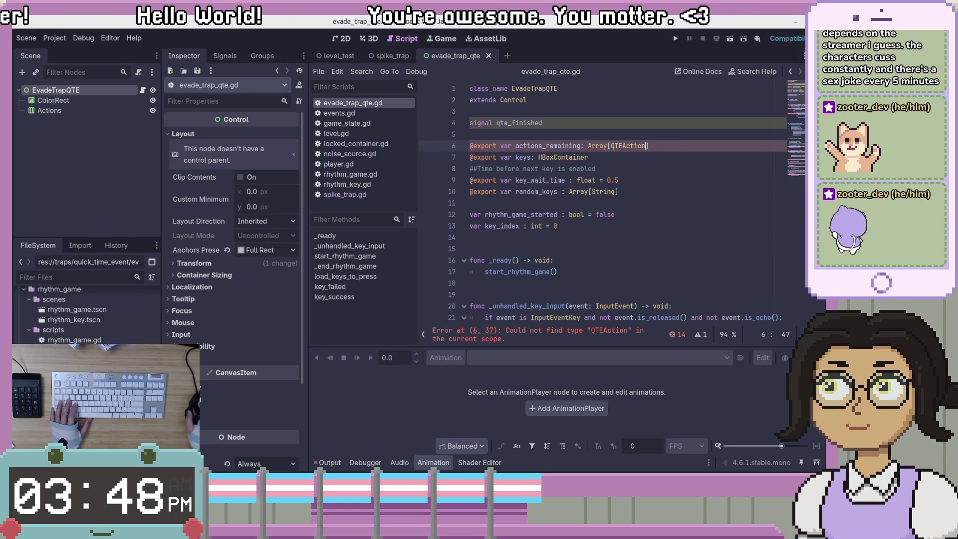
key("alt+Down")
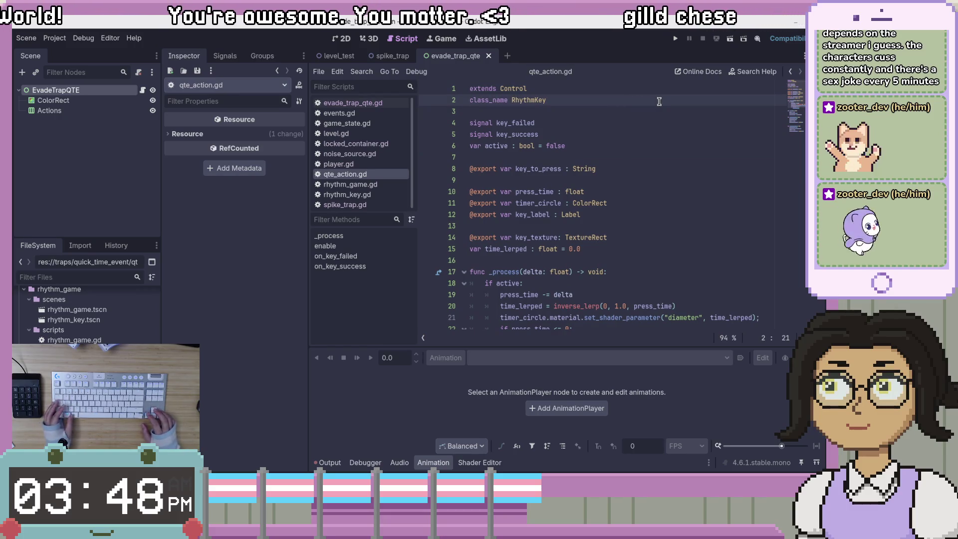
Step: Change the class_name from RhythmKey to QTEAction and save qte_action.gd
key("alt+Up")
key("ctrl+shift+Left")
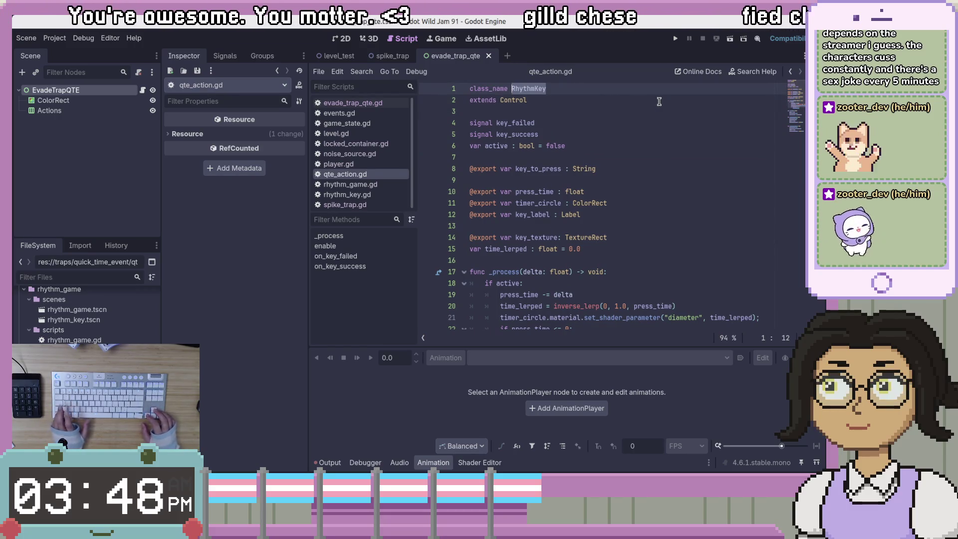
type("QTEAction")
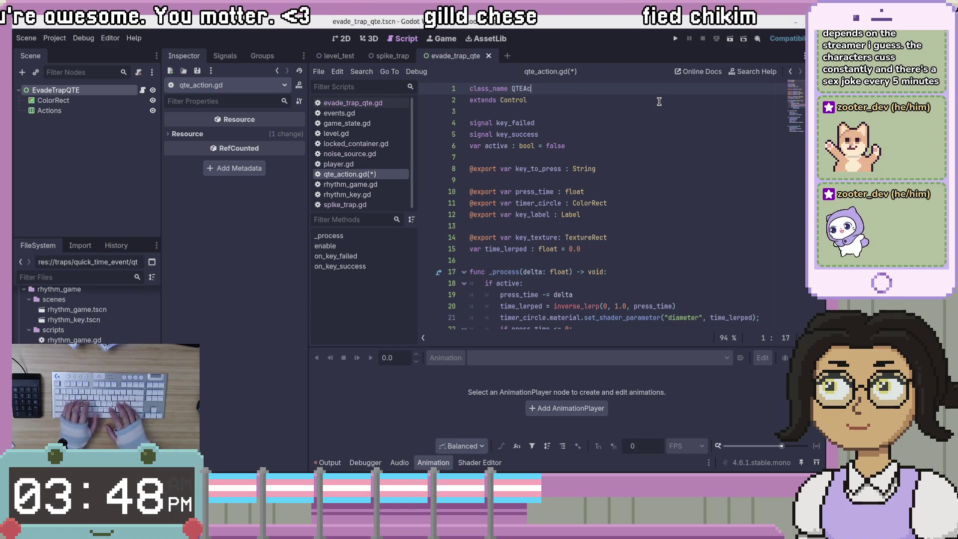
key("ctrl+s")
Step: Review the key_failed and key_success signal declarations at the top of the script
left_click(631, 171)
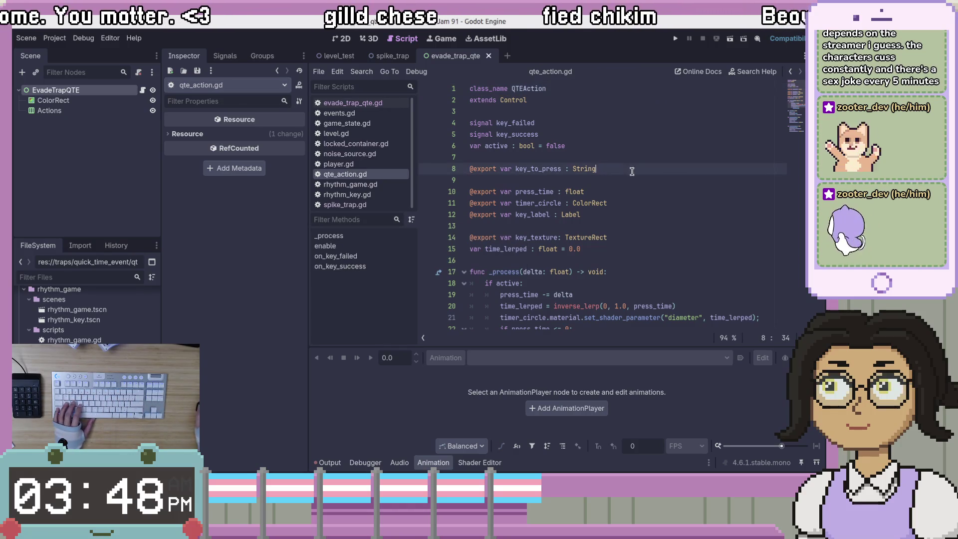
left_click(634, 123)
left_click(637, 110)
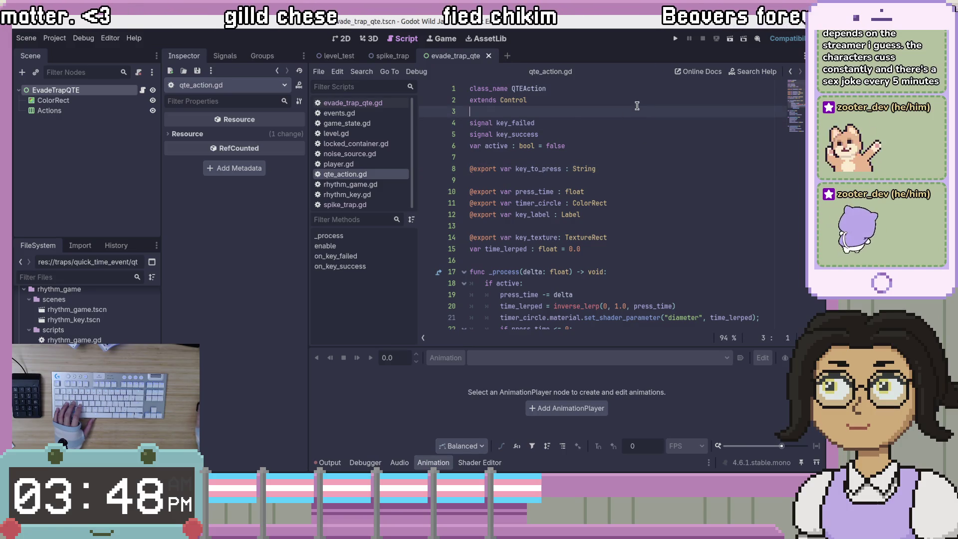
left_click_drag(641, 102, 507, 99)
left_click(529, 123)
left_click(596, 133)
left_click(602, 123)
left_click_drag(497, 120, 562, 132)
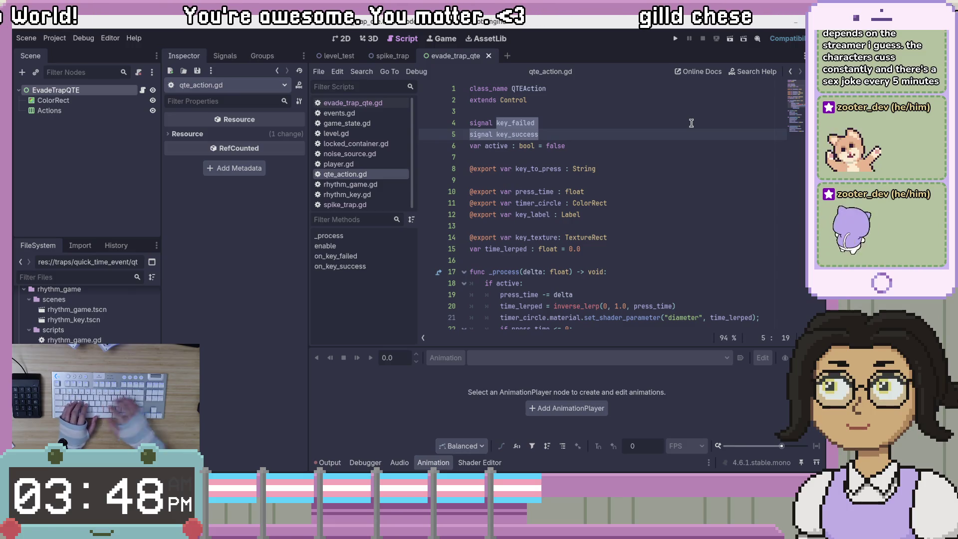
left_click(673, 139)
Step: Remove the 'bool' type so active becomes 'active := false' with an inferred type
left_click(508, 146)
key("BackSpace")
left_click(544, 146)
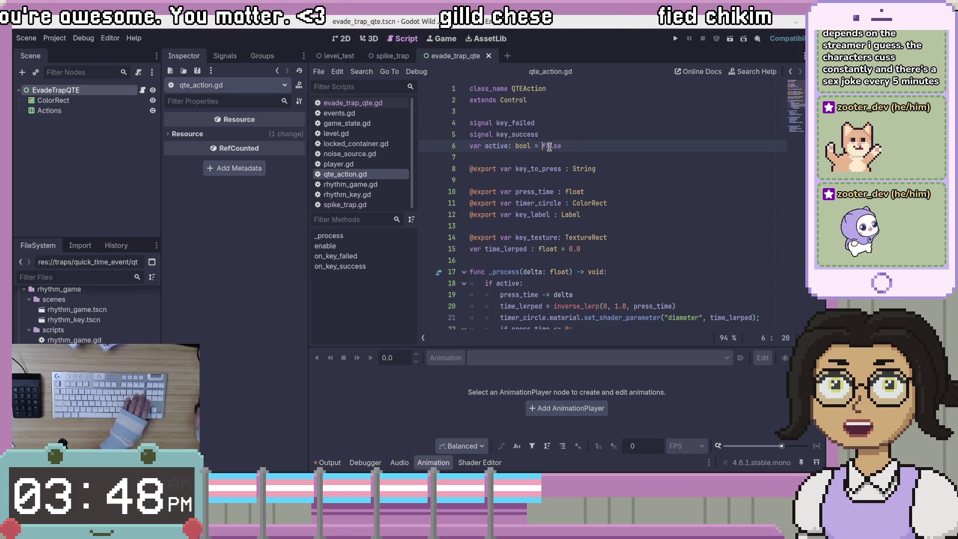
left_click_drag(530, 145, 512, 147)
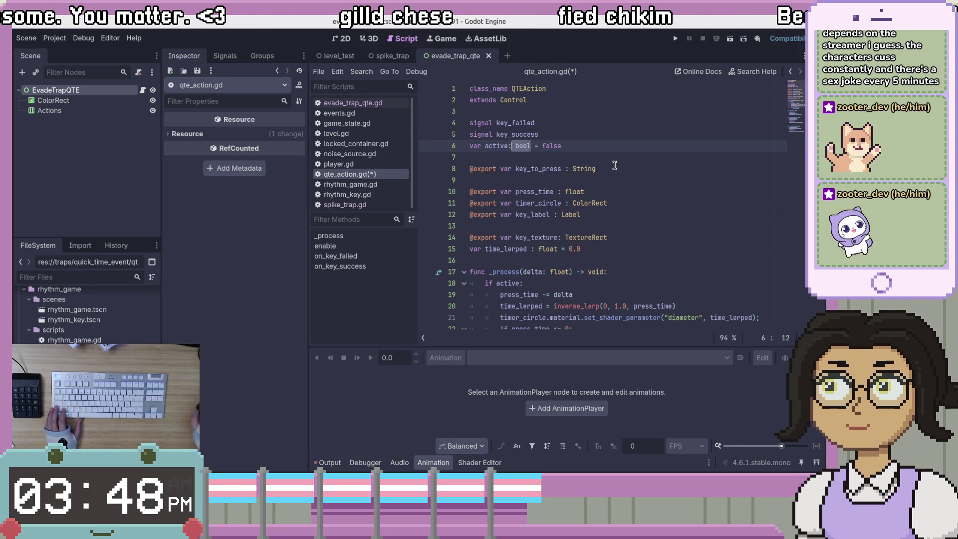
key("BackSpace")
key("BackSpace")
key("BackSpace")
type(":")
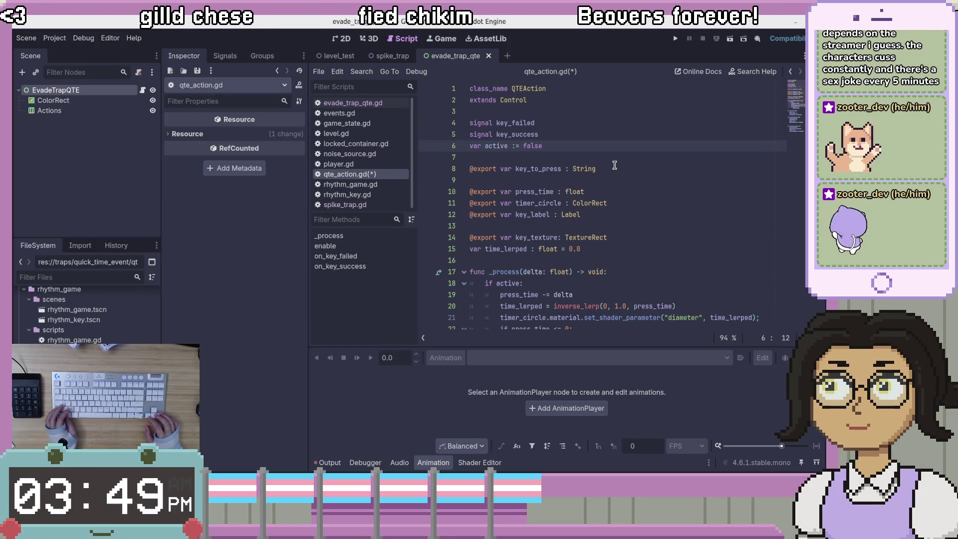
Step: Move the active declaration below the exports and remove the extra empty line
key("alt+Down")
key("alt+Down")
key("alt+Down")
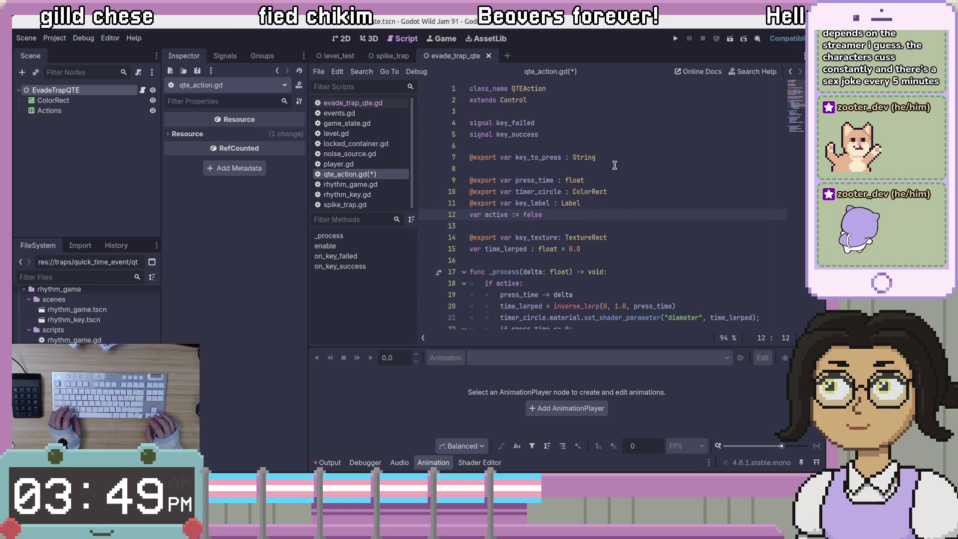
key("Up")
key("alt+Up")
key("Up")
key("Up")
key("Up")
key("alt+Up")
key("BackSpace")
Step: Add blank lines below the class header and before _process, then save qte_action.gd
key("Down")
key("Down")
key("Down")
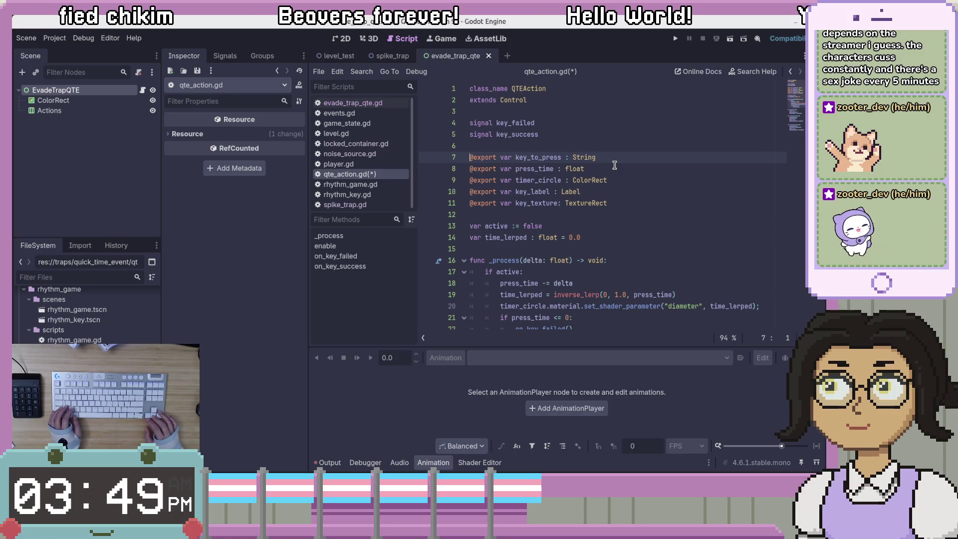
key("Up")
key("Up")
key("Up")
key("Up")
key("Down")
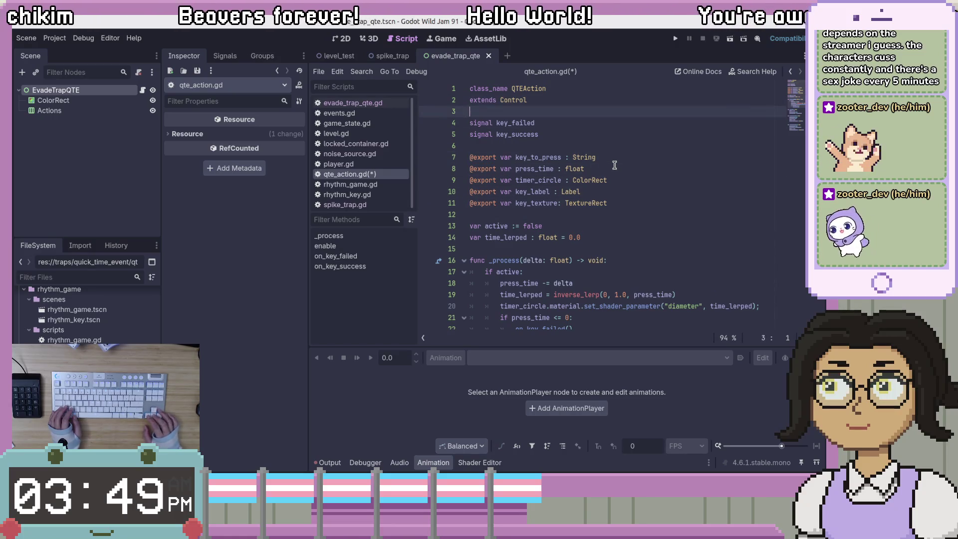
key("Return")
key("Down")
key("Down")
key("Down")
left_click(631, 226)
key("Down")
key("Down")
key("Down")
key("Return")
key("ctrl+s")
left_click(661, 224)
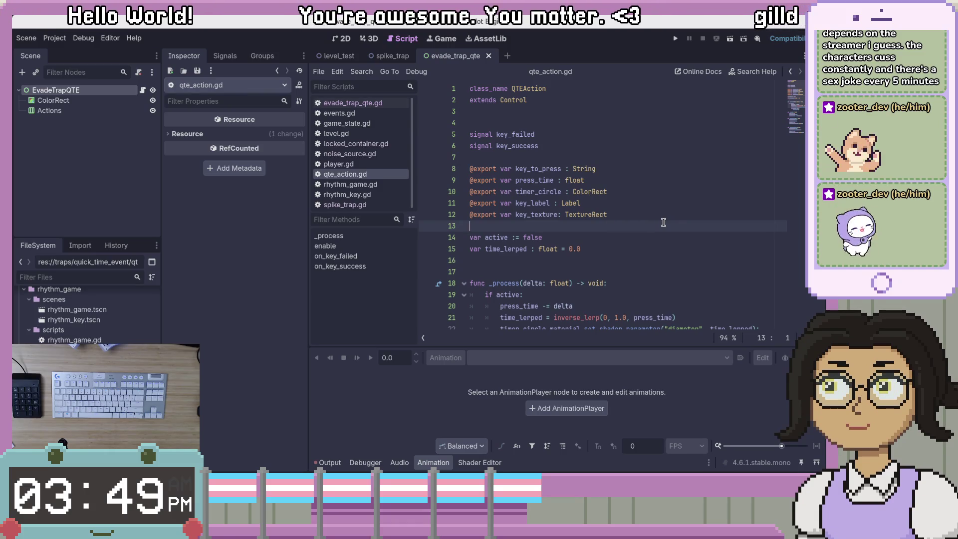
left_click(685, 271)
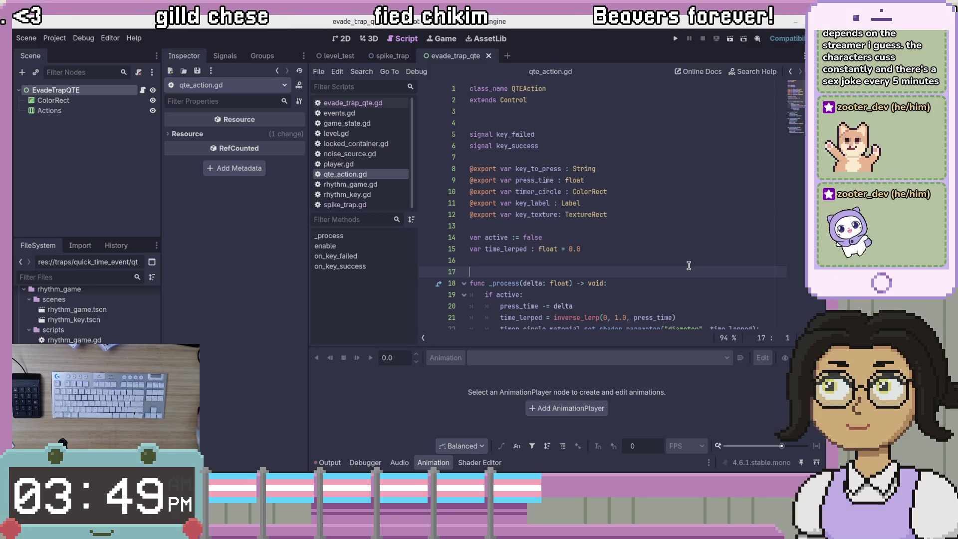
Step: Insert an empty line above func enable
scroll(694, 275, "down", 3)
scroll(695, 279, "up", 1)
left_click(694, 270)
left_click(692, 282)
key("Down")
key("Return")
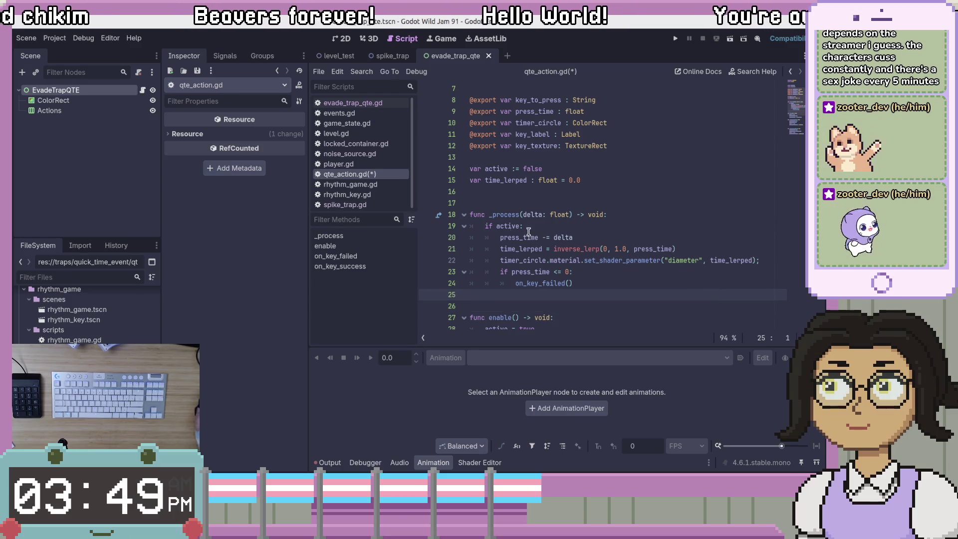
Step: Highlight every use of active and press_time in _process
double_click(508, 226)
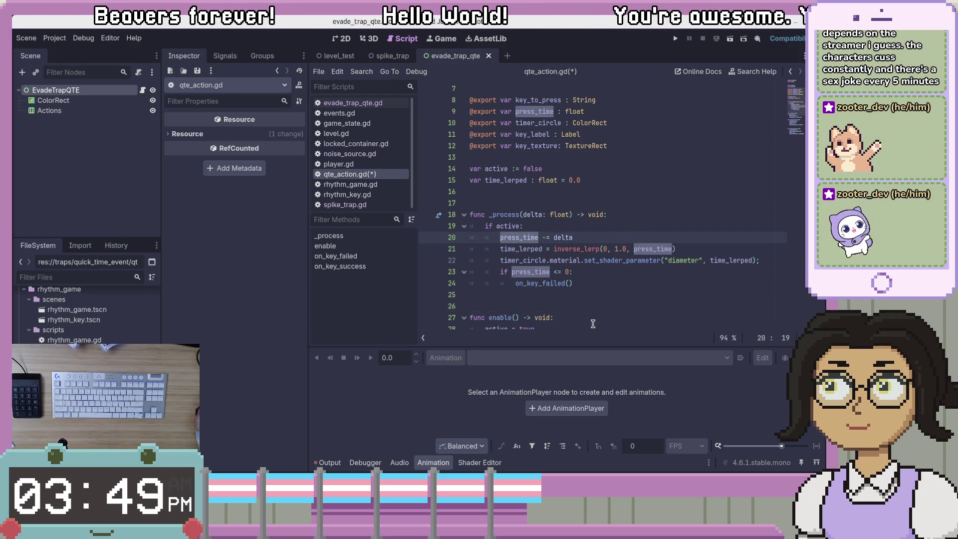
left_click(551, 229)
left_click(704, 238)
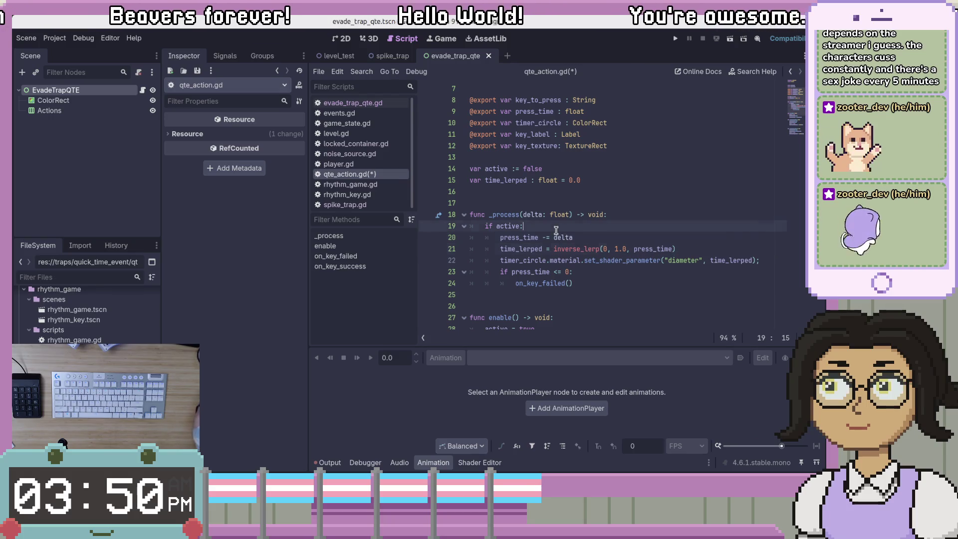
double_click(519, 237)
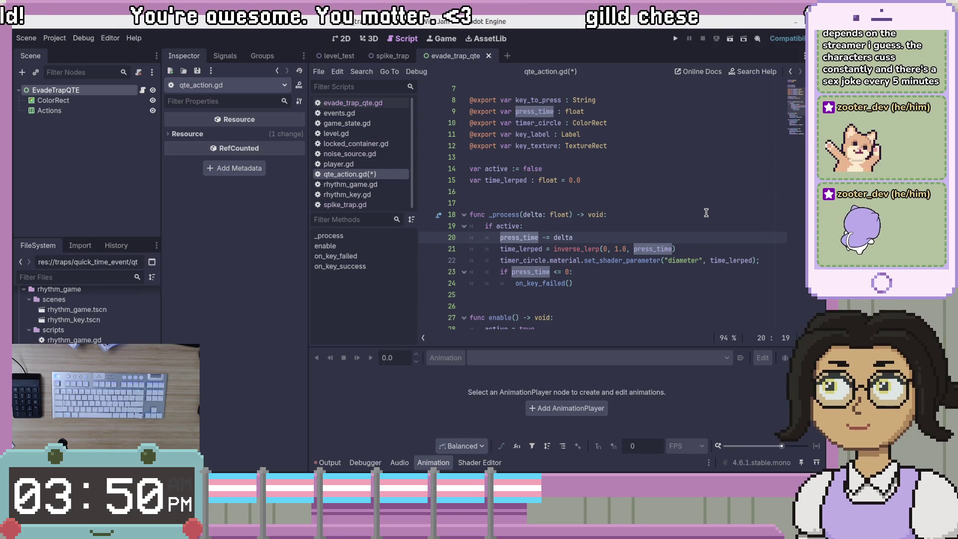
Step: Rename the press_time export on line 9 to duration
left_click(555, 111)
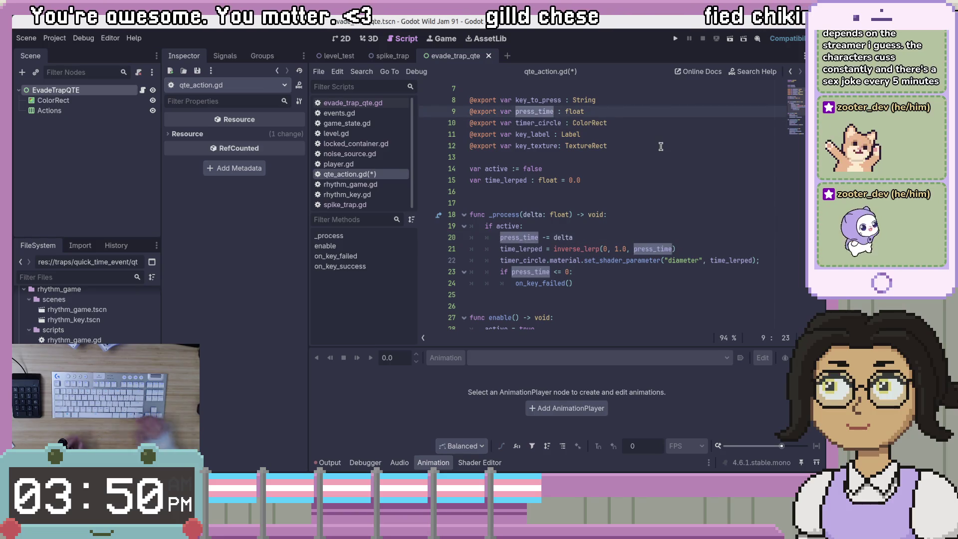
key("ctrl+BackSpace")
type("time")
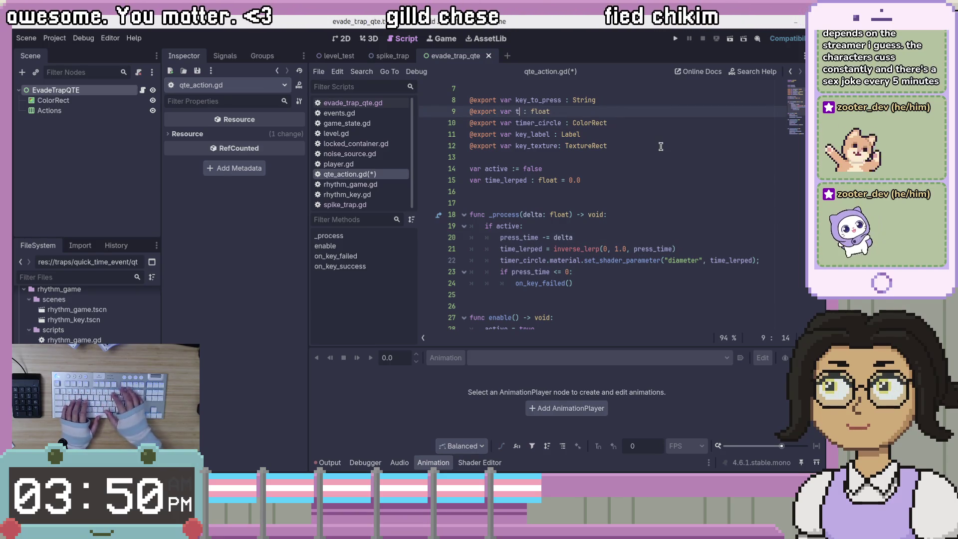
type("_re")
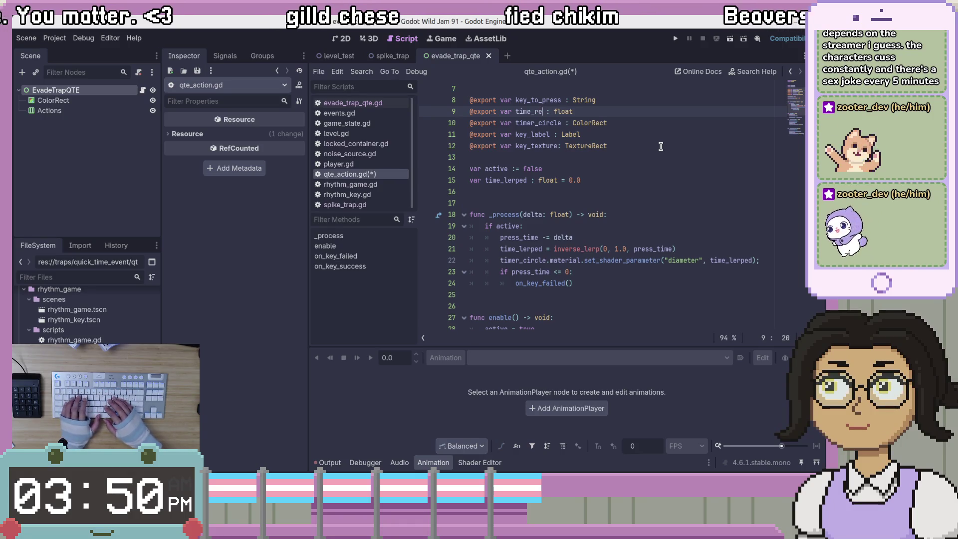
key("BackSpace")
key("BackSpace")
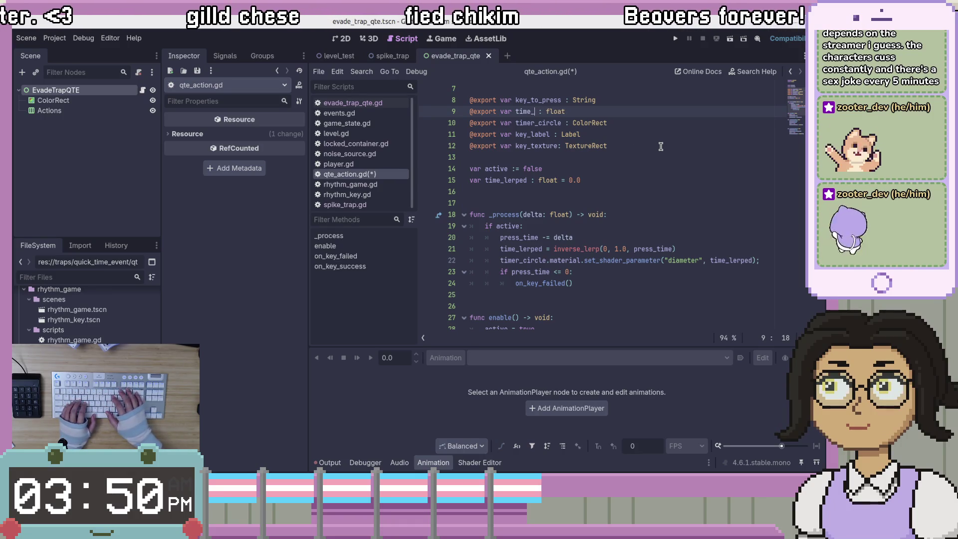
key("ctrl+BackSpace")
type("duration")
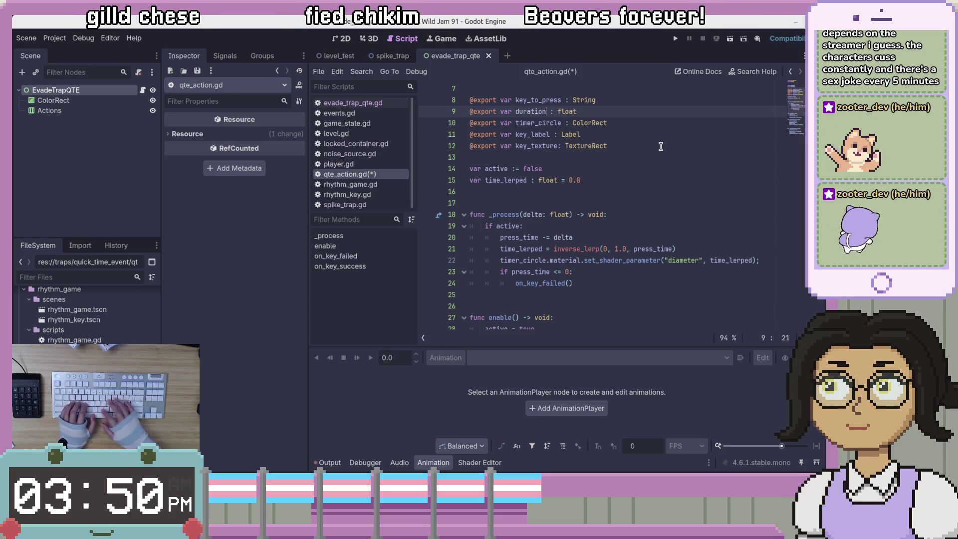
left_click(650, 157)
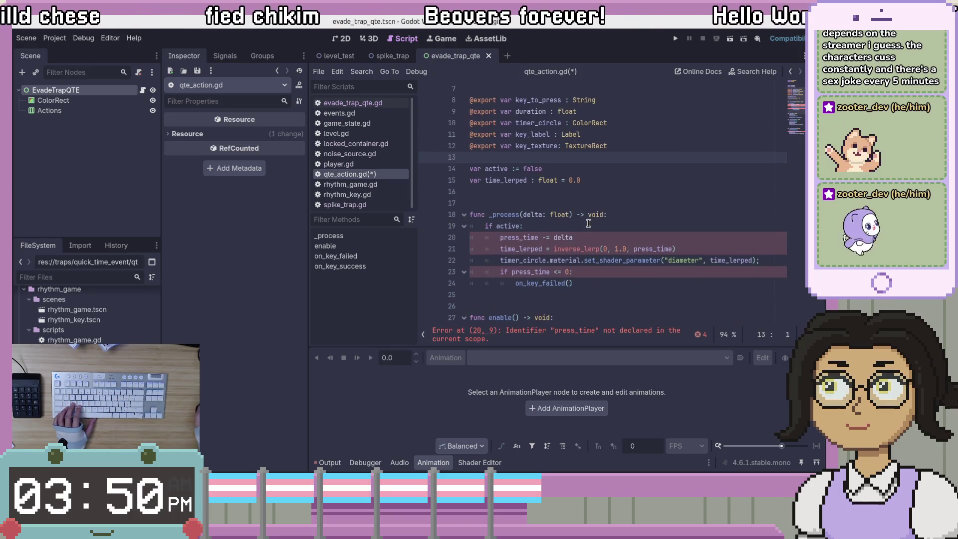
Step: Rename the key_to_press export to action_name, removing the space before its colon and appending 'Name'
scroll(588, 223, "up", 1)
left_click(547, 145)
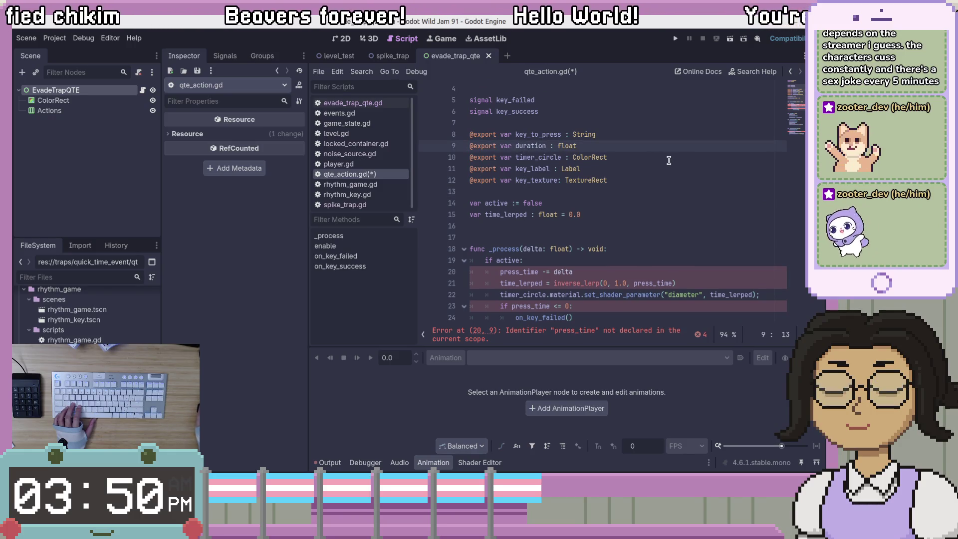
scroll(646, 220, "up", 1)
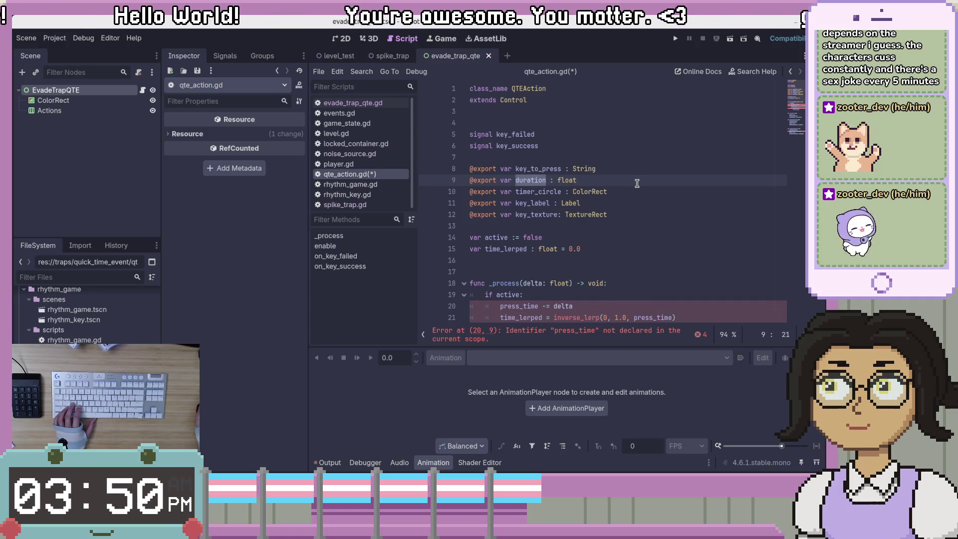
left_click(544, 171)
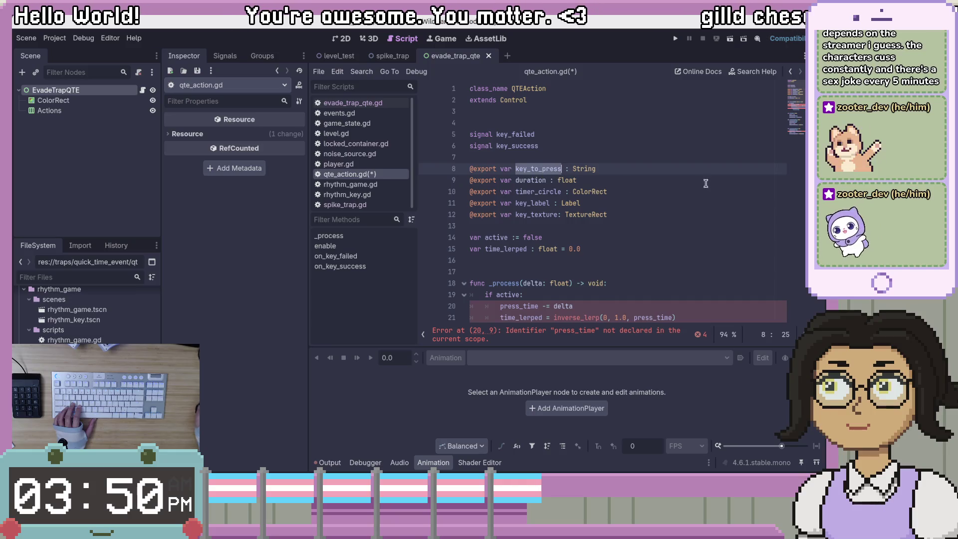
type("action_name")
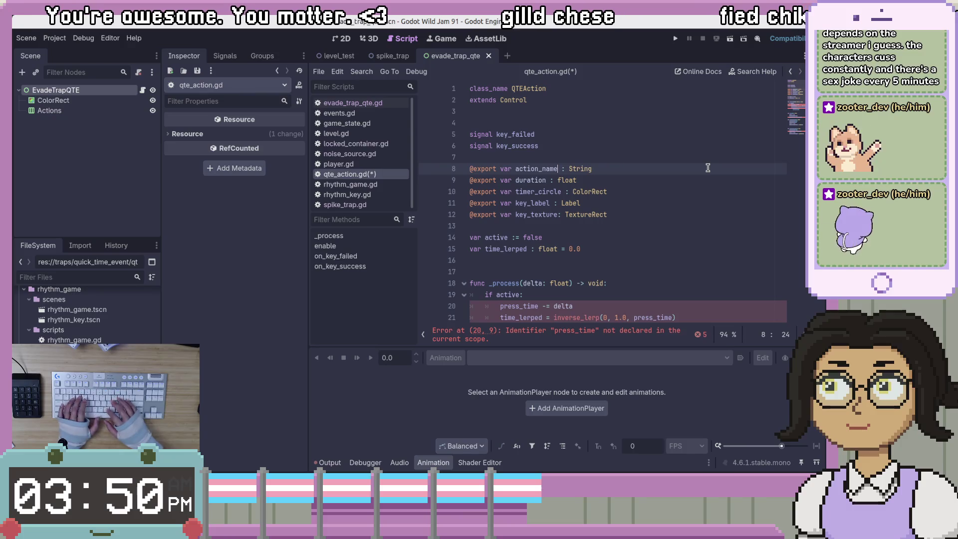
key("Delete")
key("End")
type("Name")
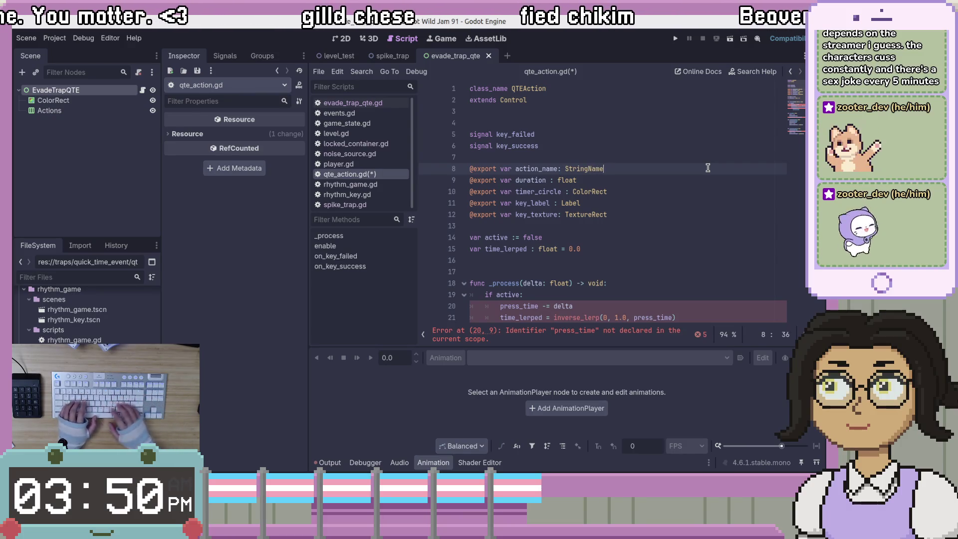
Step: Remove the space before duration's colon and review the timer_circle and key_label exports
left_click(603, 201)
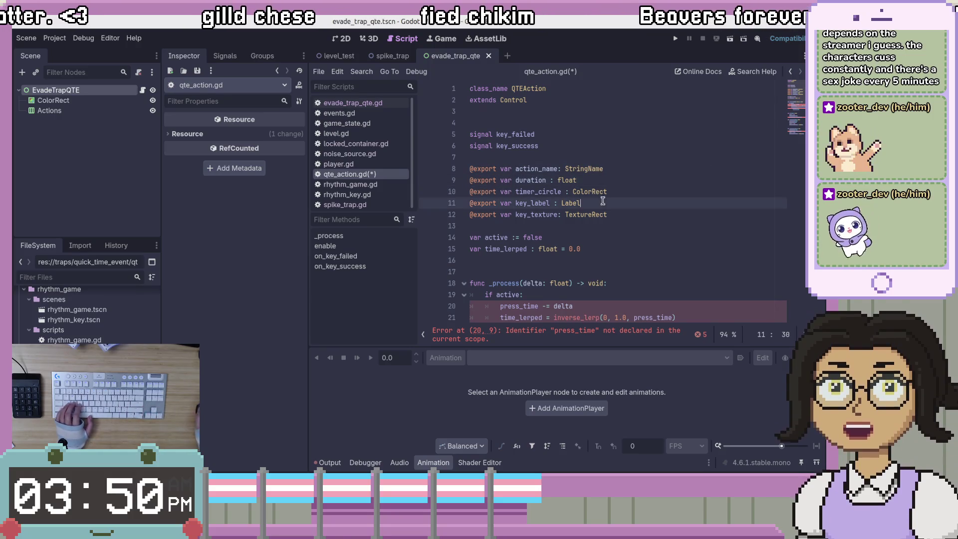
left_click(547, 180)
key("Delete")
left_click(645, 170)
left_click(644, 180)
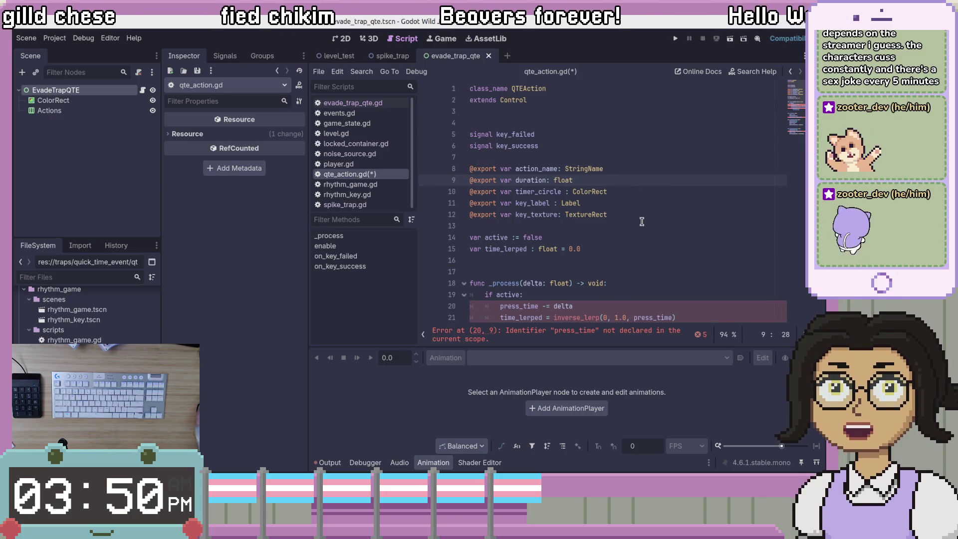
left_click(643, 188)
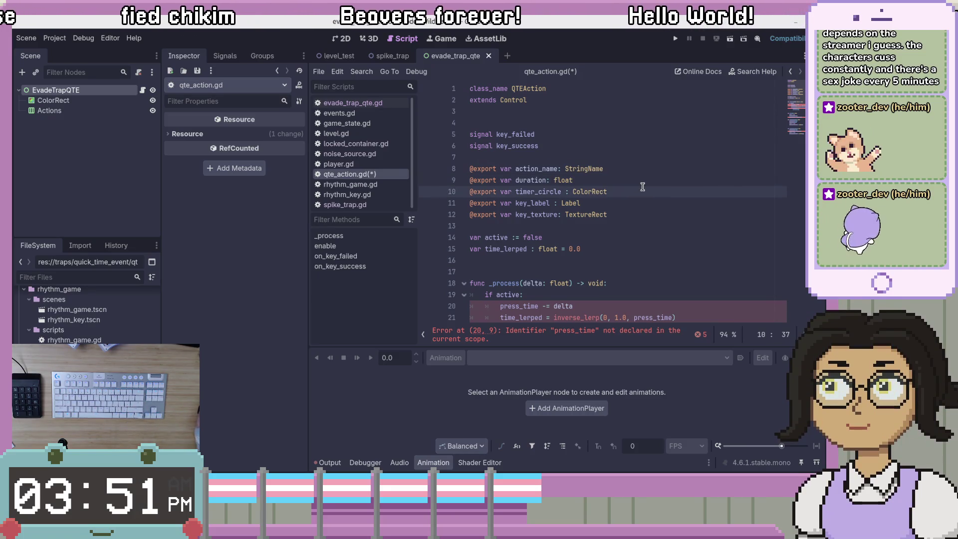
left_click(644, 180)
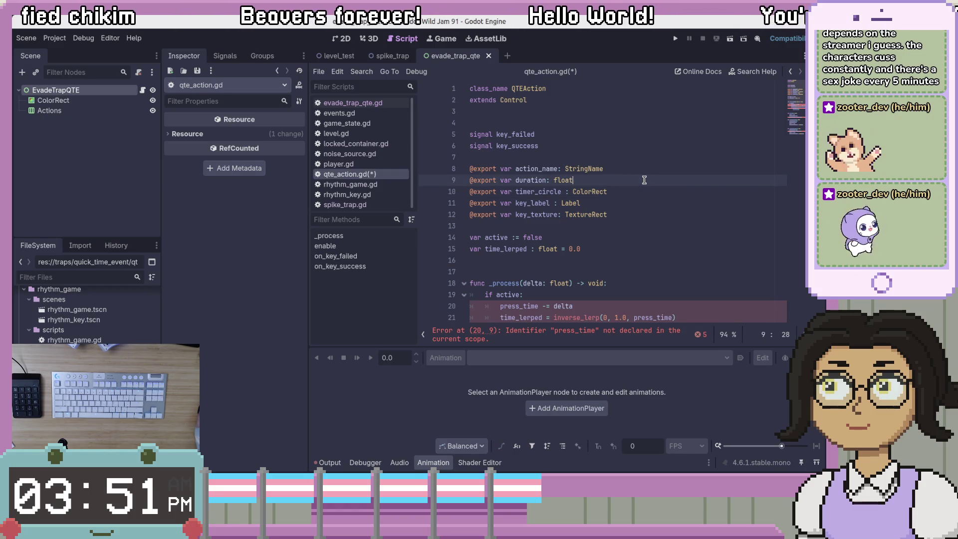
left_click(646, 191)
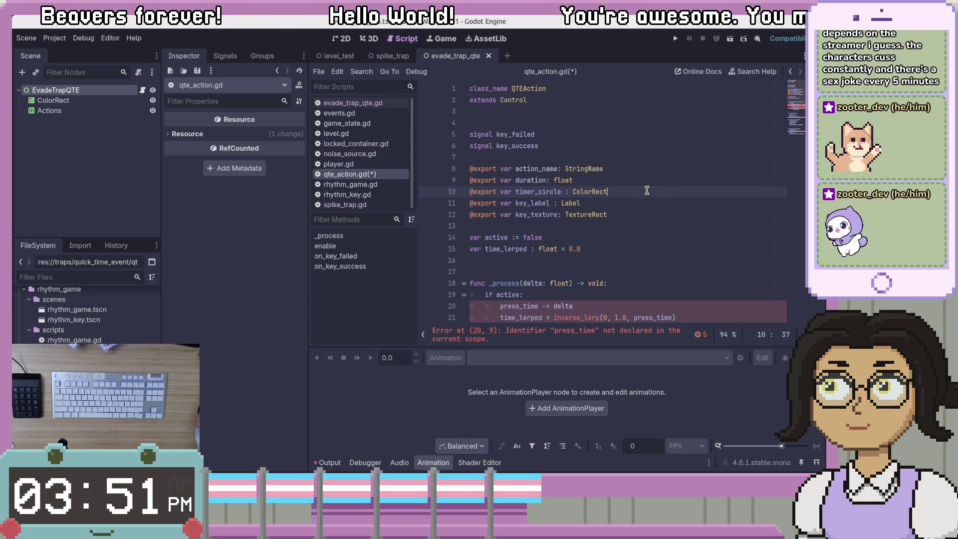
key("ctrl+z")
key("ctrl+z")
key("ctrl+shift+z")
key("ctrl+shift+z")
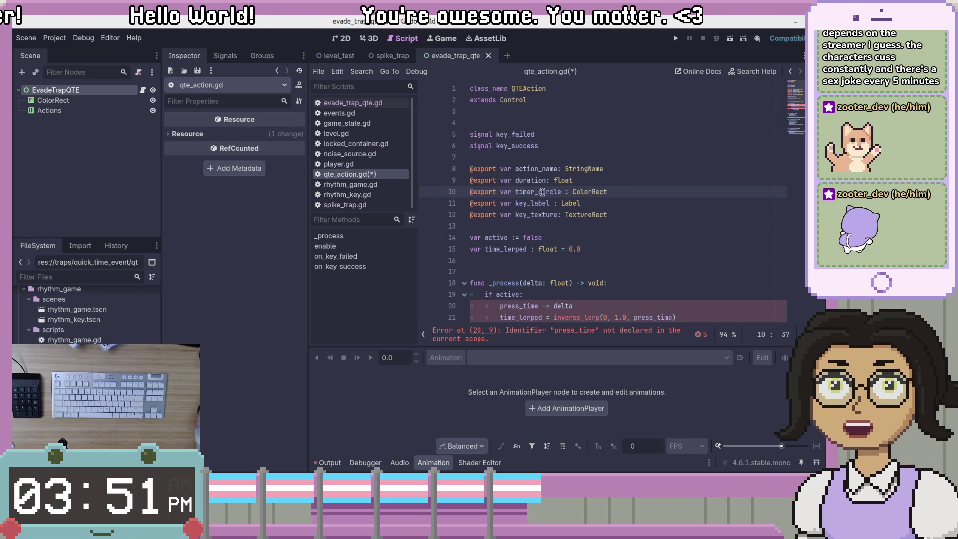
Step: Inspect the ColorRect node, then select EvadeTrapQTE to show evade_trap_qte.gd
left_click(53, 100)
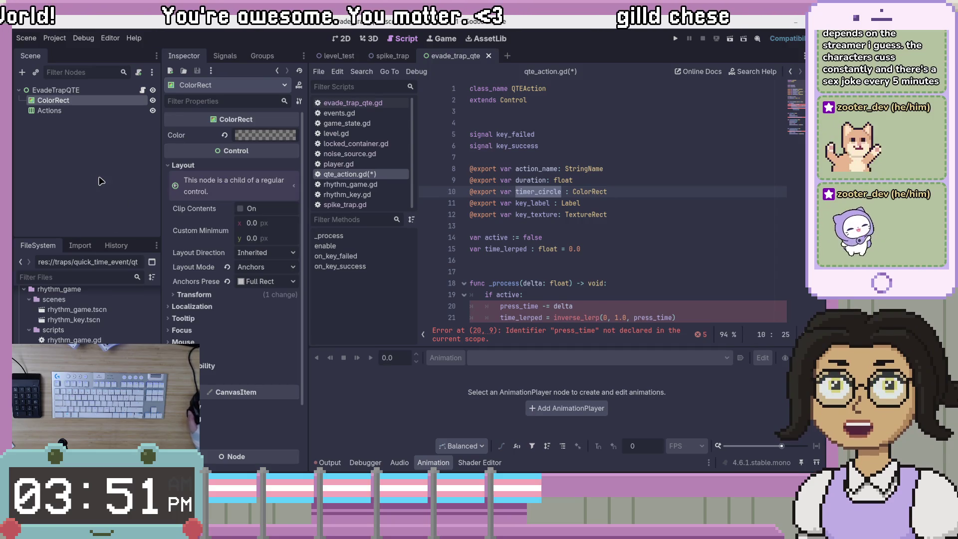
left_click(95, 143)
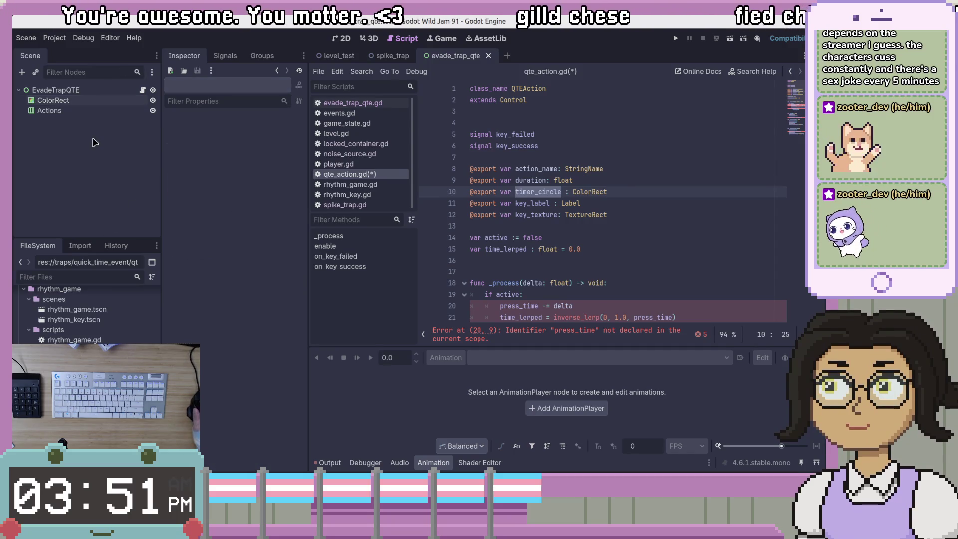
scroll(529, 193, "down", 3)
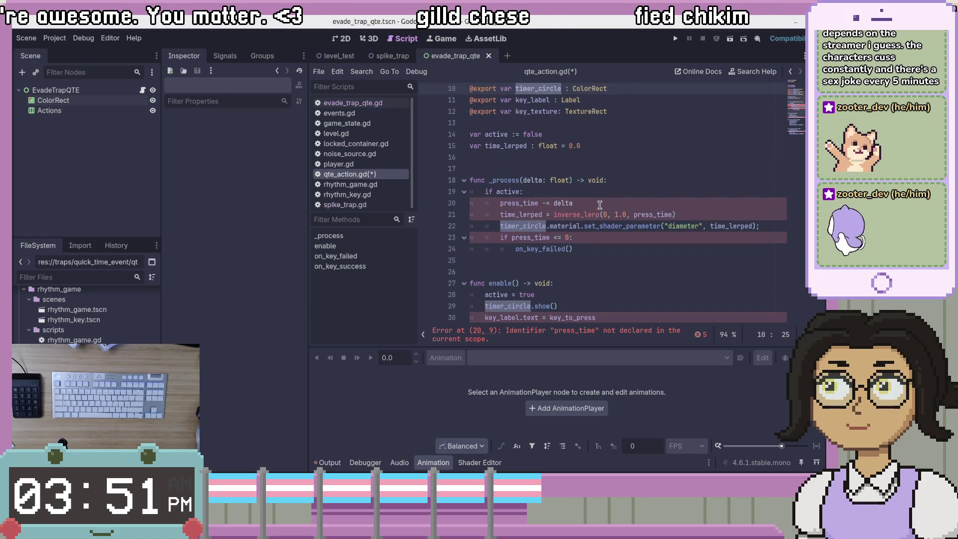
scroll(551, 243, "down", 2)
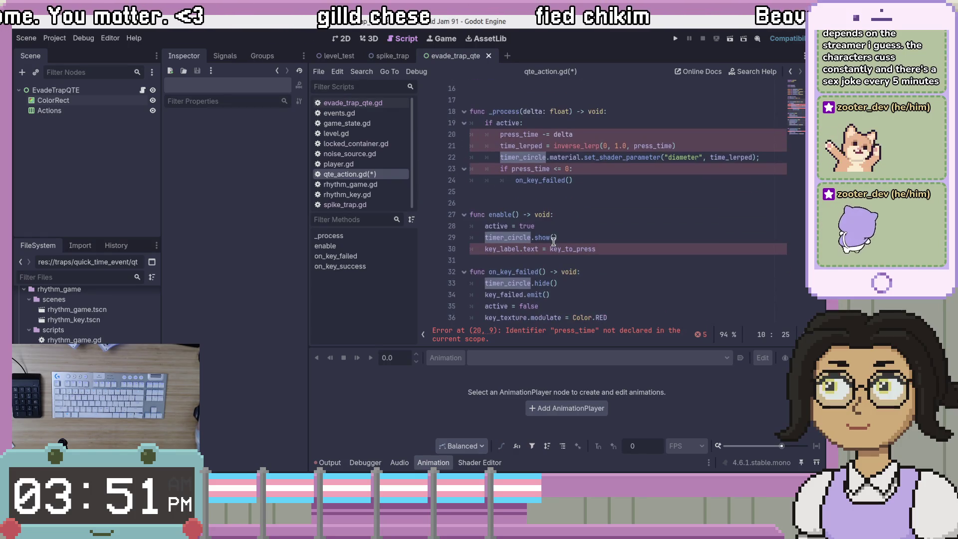
scroll(542, 245, "up", 4)
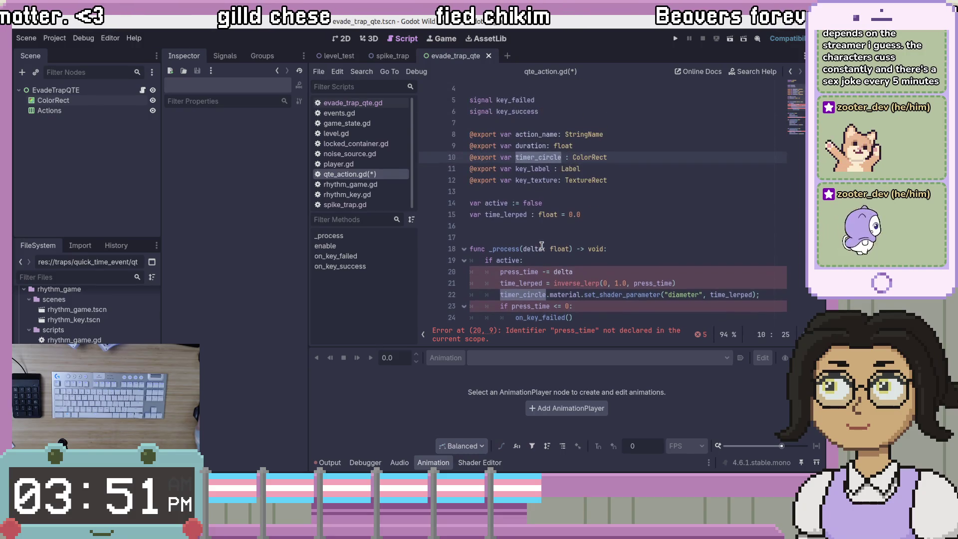
scroll(541, 246, "down", 1)
left_click(86, 94)
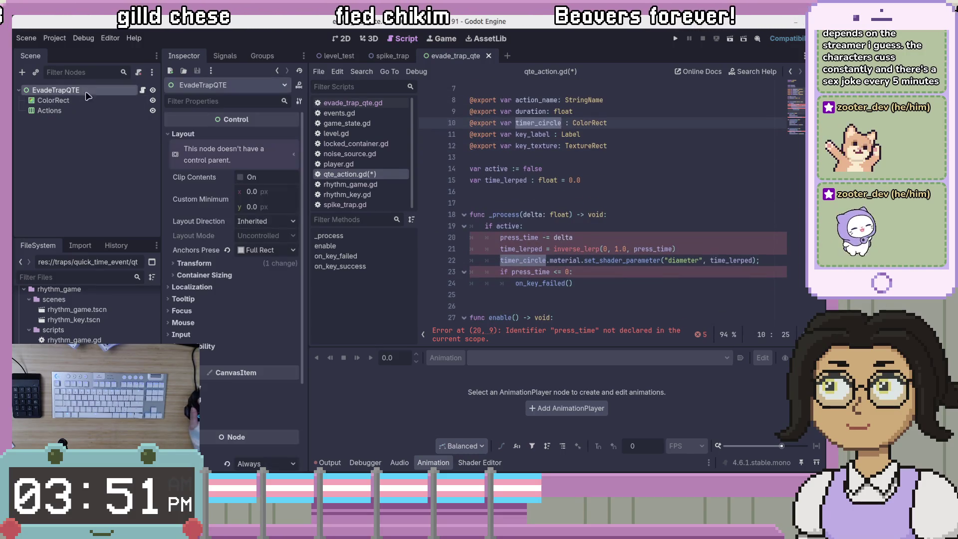
left_click(143, 90)
Step: Save the modified scripts and bring up the qte_action scene
left_click(678, 180)
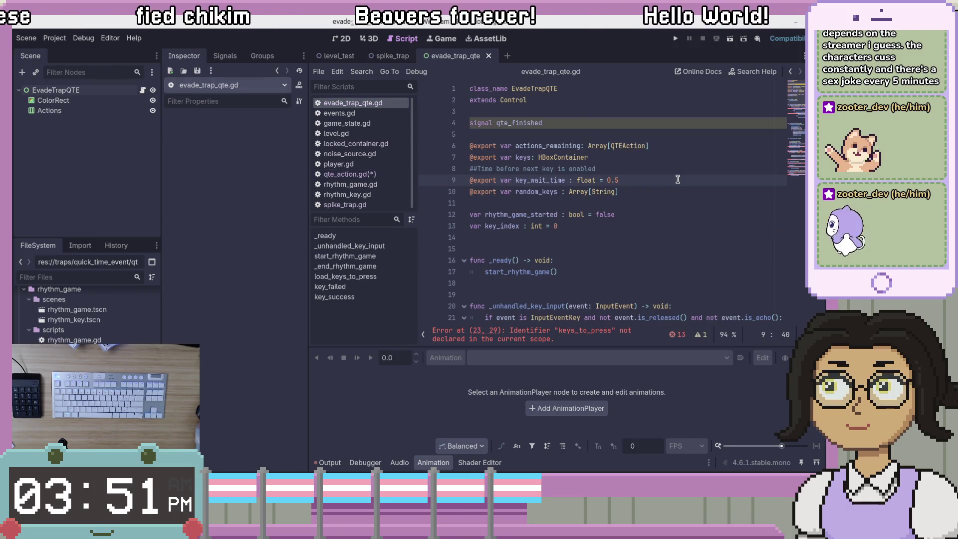
key("ctrl+s")
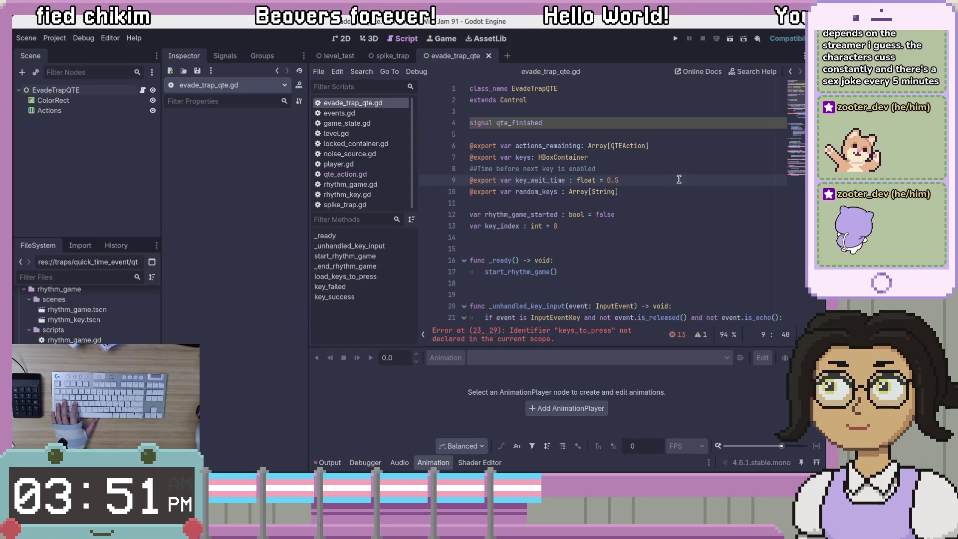
key("ctrl+shift+t")
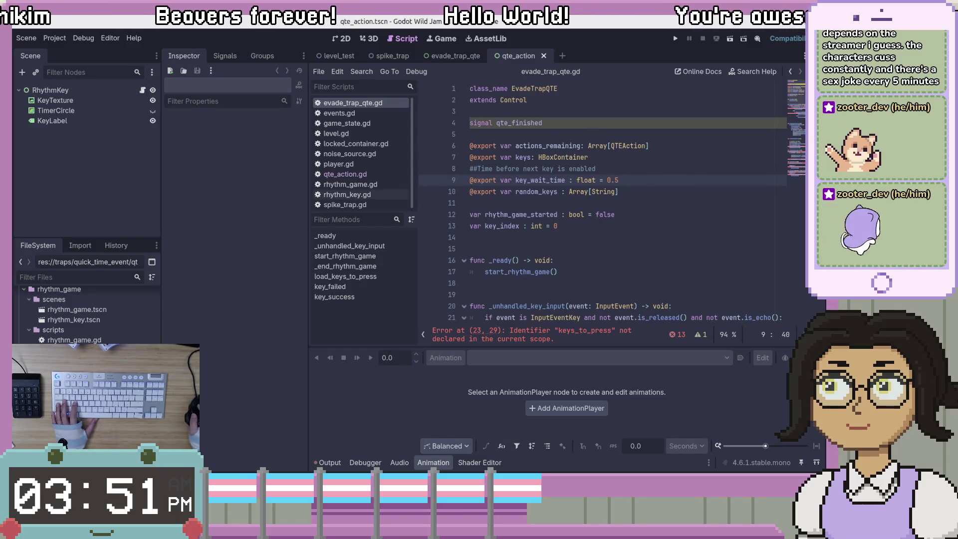
left_click(103, 112)
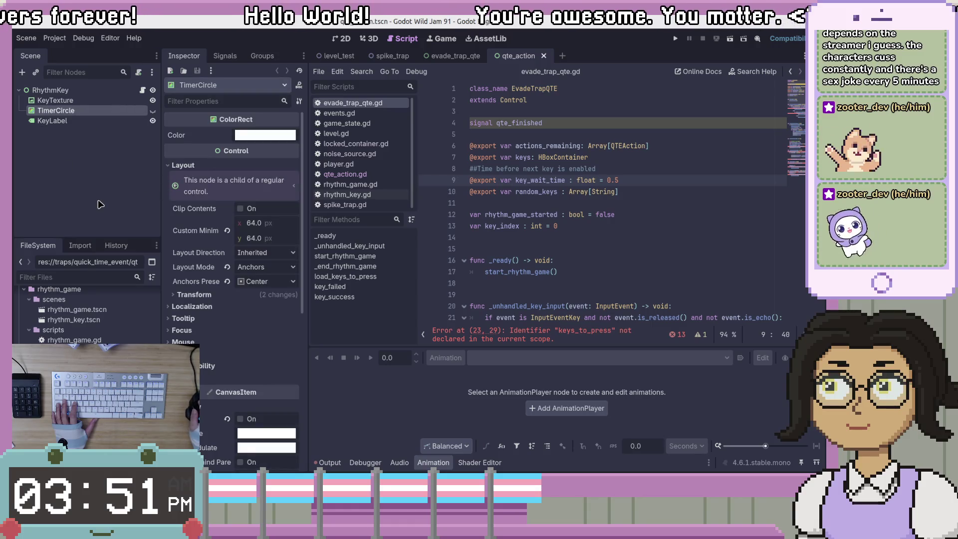
Step: Close the rhythm_game.gd and rhythm_key.gd scripts in the script editor
key("Down")
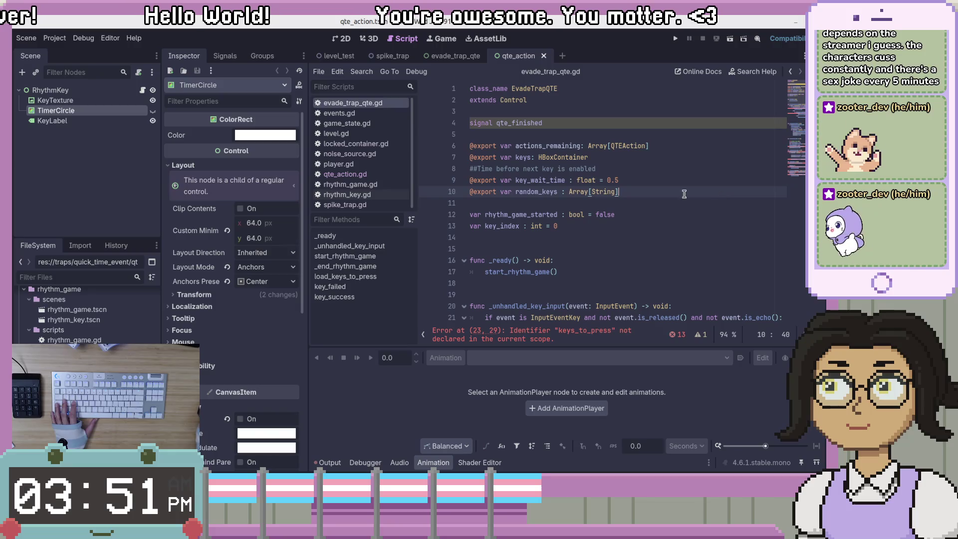
key("Up")
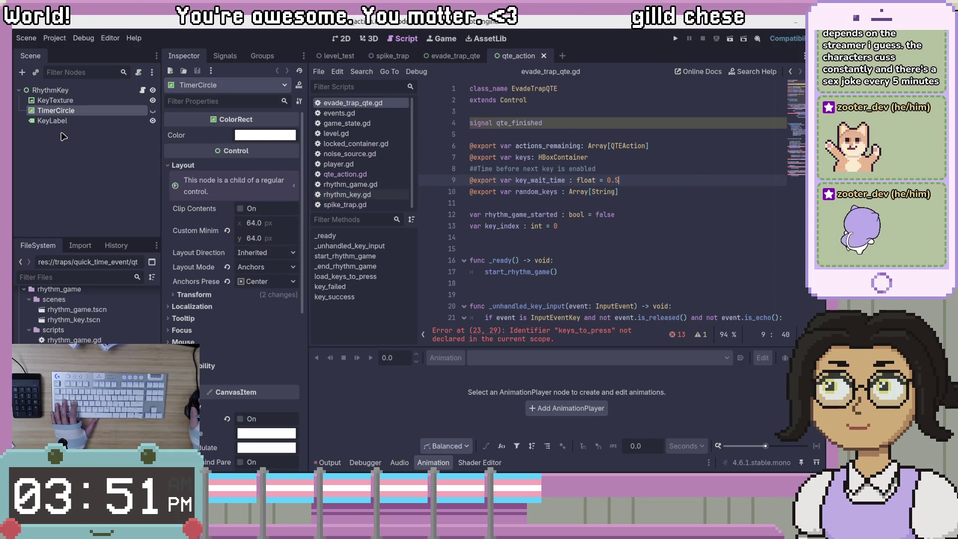
left_click(603, 226)
scroll(611, 266, "down", 3)
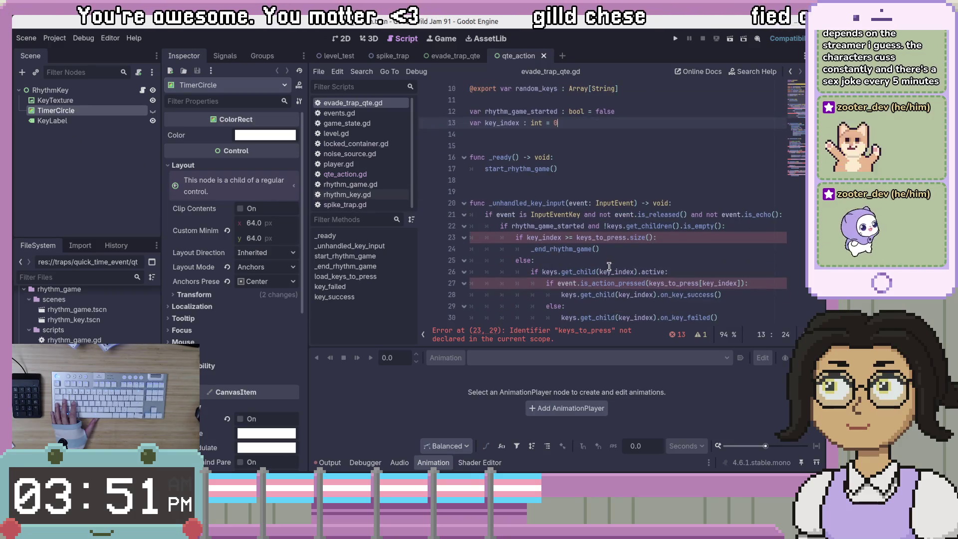
scroll(623, 258, "up", 3)
left_click(622, 258)
left_click(648, 157)
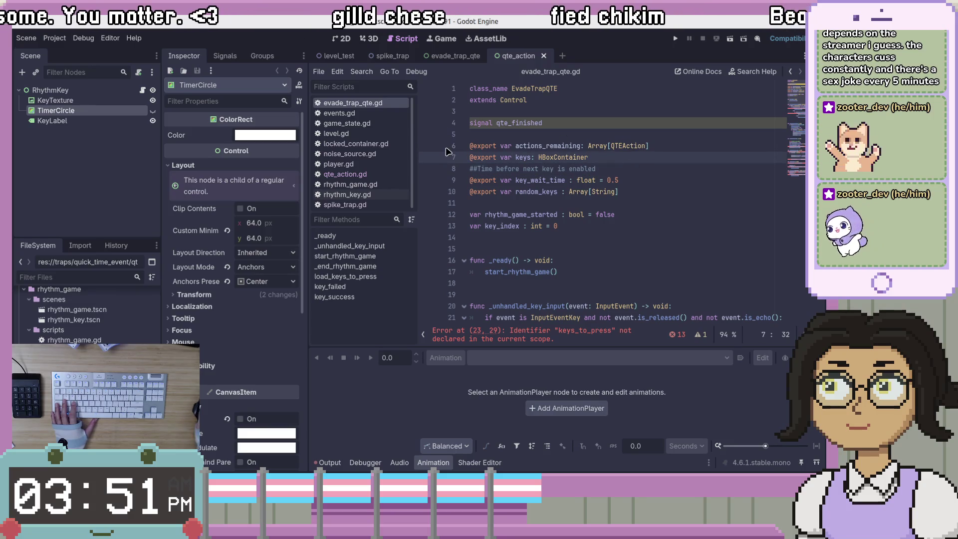
right_click(375, 184)
left_click(393, 213)
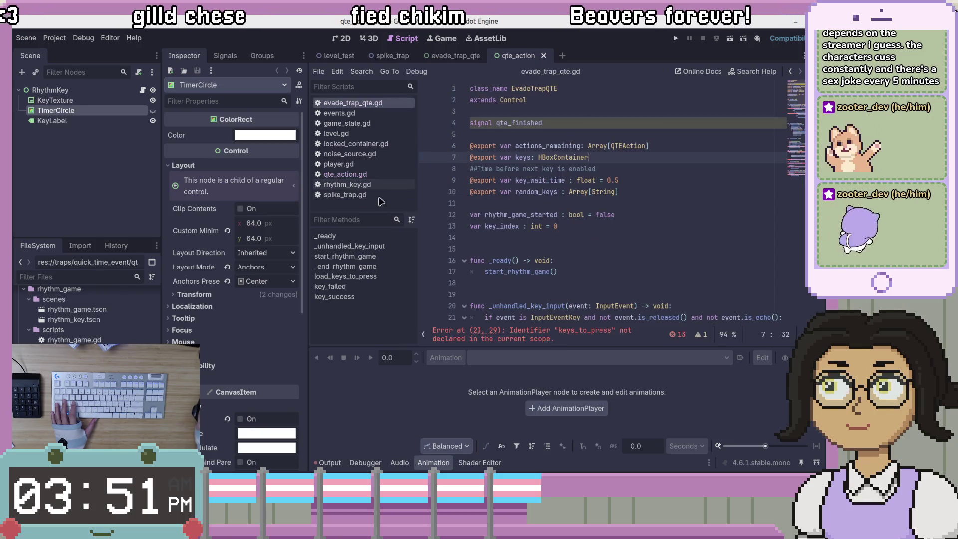
right_click(374, 185)
left_click(393, 213)
Step: Insert a space after ## in evade_trap_qte.gd's line 8 comment and save
scroll(608, 191, "down", 2)
scroll(608, 191, "up", 2)
left_click(671, 162)
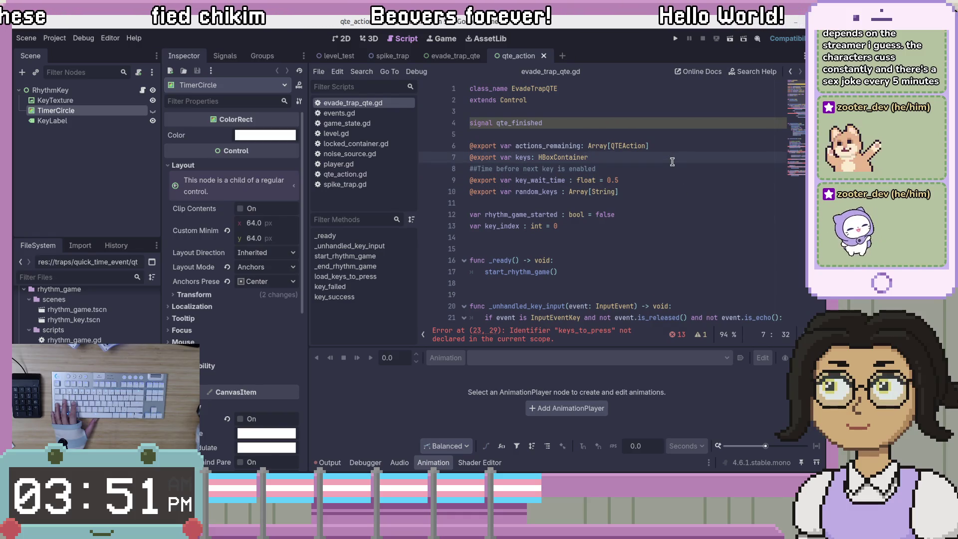
left_click(673, 179)
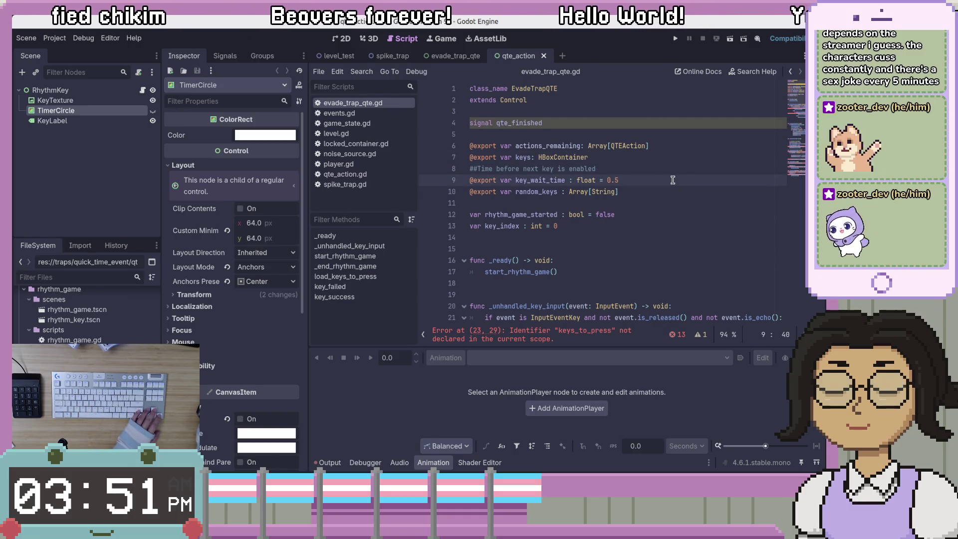
left_click(553, 172)
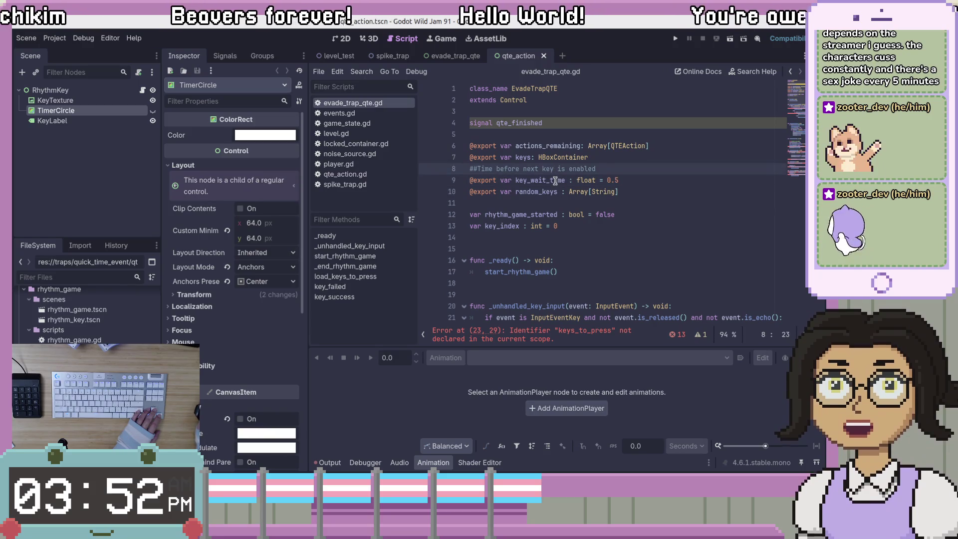
left_click(479, 170)
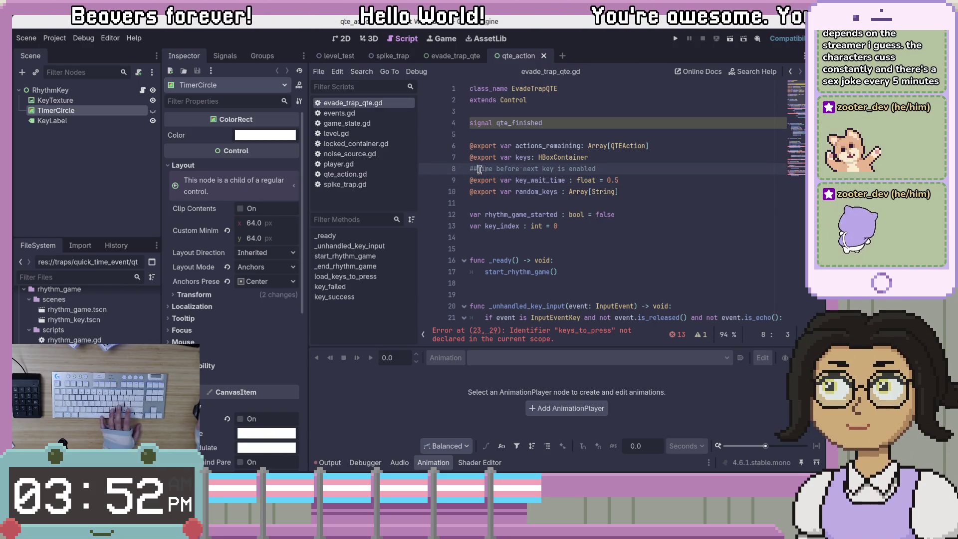
type("#")
left_click(554, 180)
key("ctrl+s")
Step: Select the RhythmKey root node in the qte_action scene tree
left_click(590, 169)
left_click(97, 91)
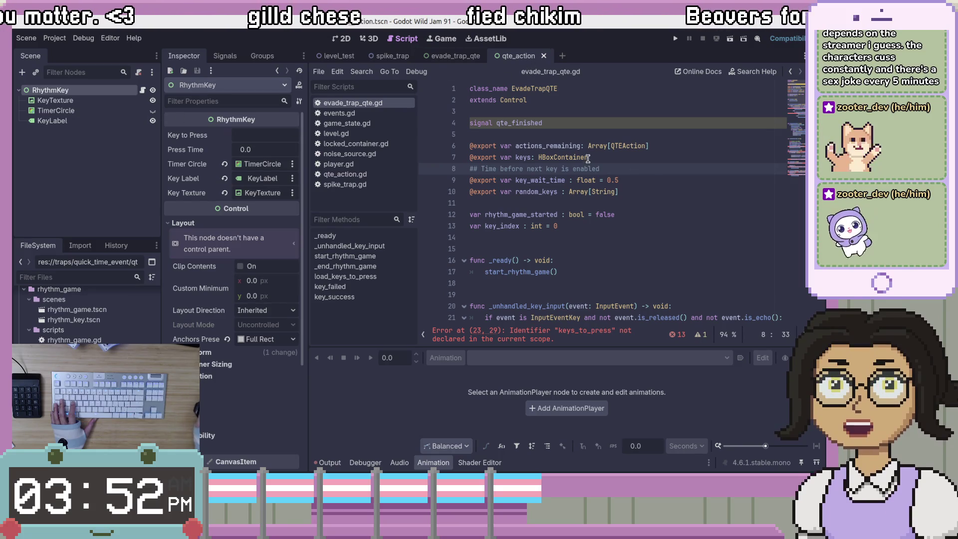
left_click(528, 61)
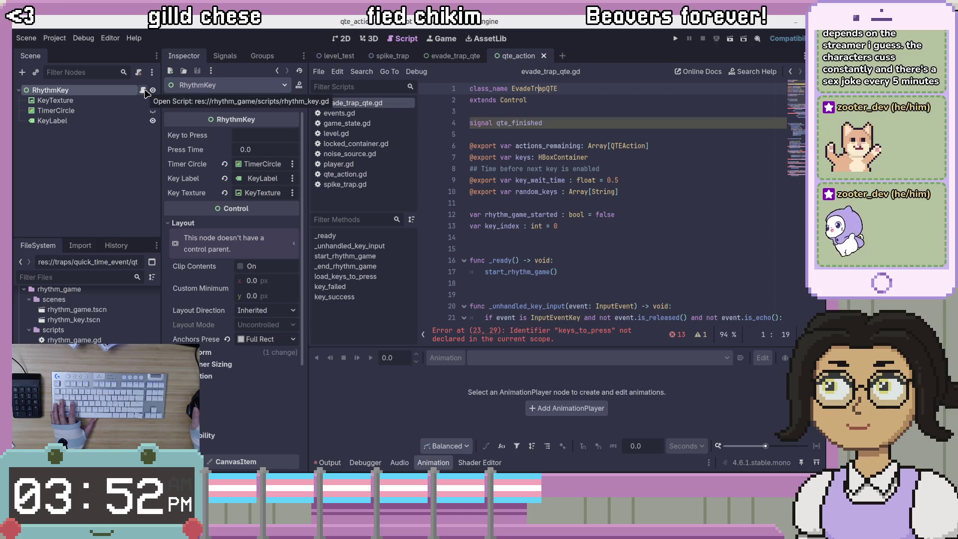
Step: Detach rhythm_key.gd from the root node and rename the node to QTEAction
right_click(107, 94)
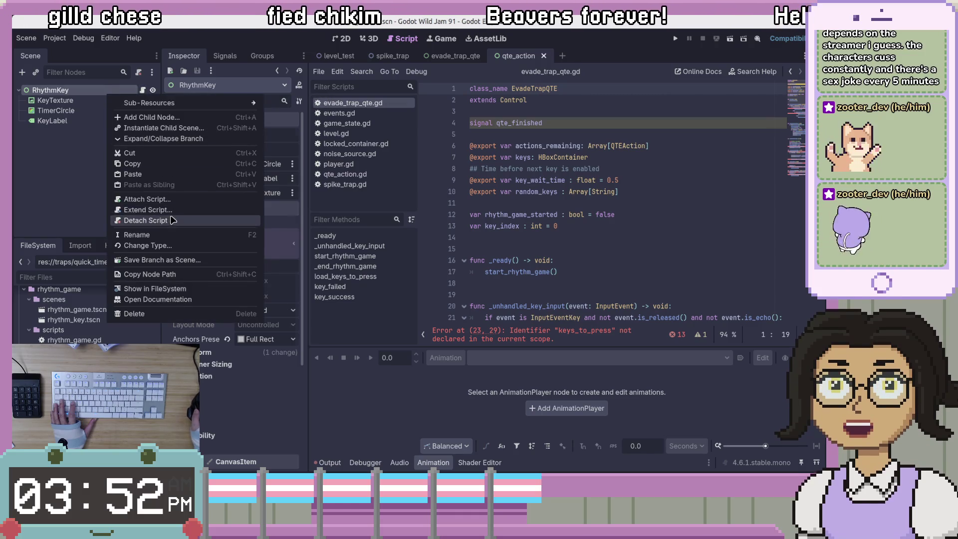
left_click(166, 220)
right_click(127, 91)
key("F2")
type("QTE")
key("Return")
type("Action")
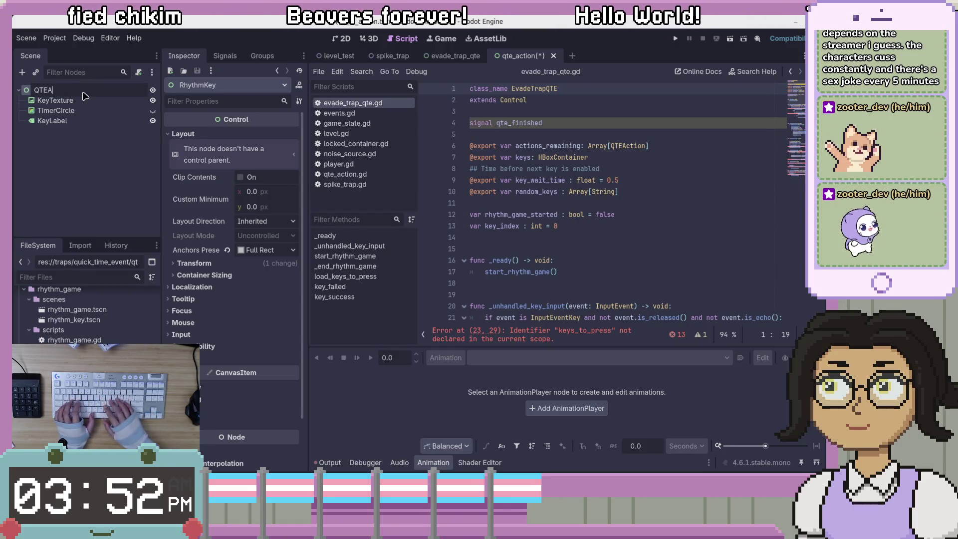
key("Return")
Step: Attach the existing qte_action.gd script to the QTEAction node
right_click(95, 94)
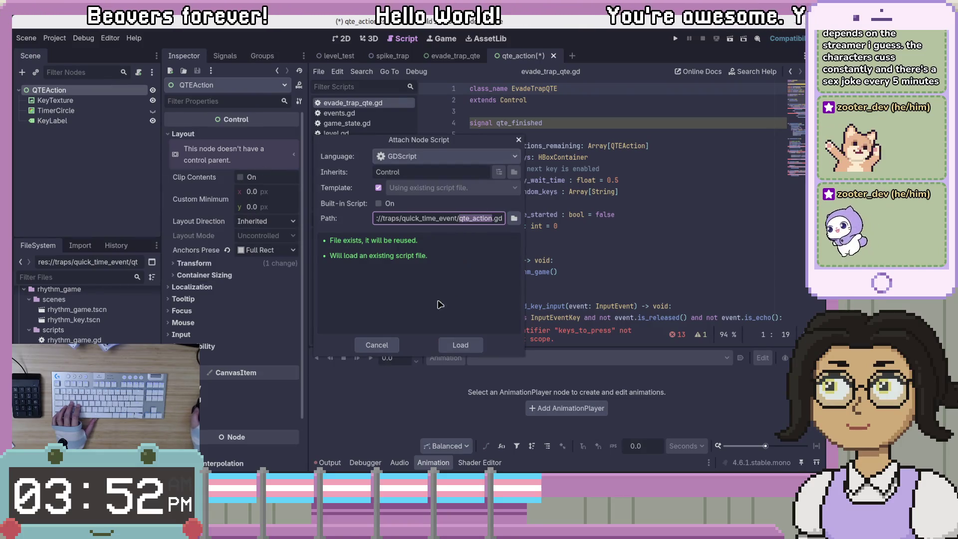
left_click(468, 347)
left_click(461, 345)
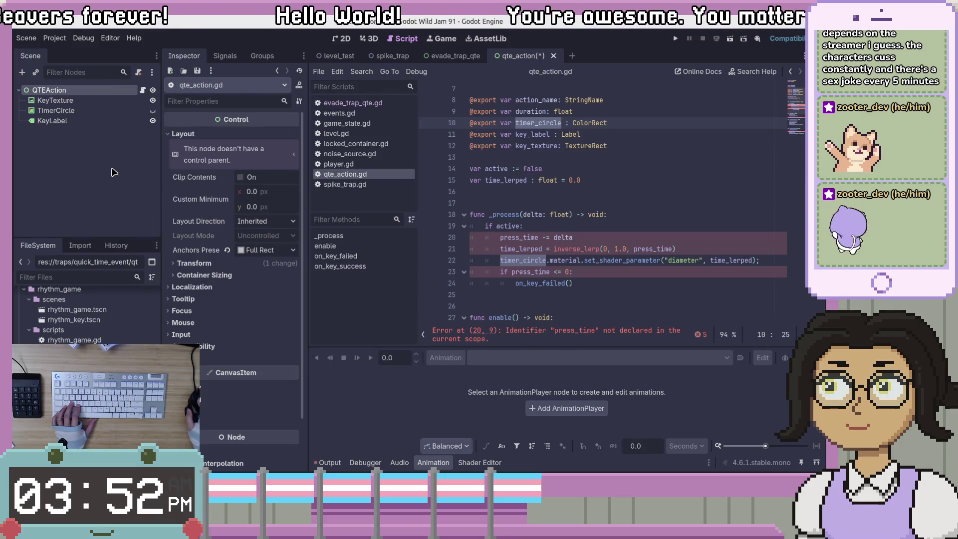
Step: Replace press_time with duration on line 20 of _process
left_click(571, 203)
scroll(572, 219, "up", 2)
scroll(571, 219, "down", 3)
double_click(518, 203)
type("durationo")
key("BackSpace")
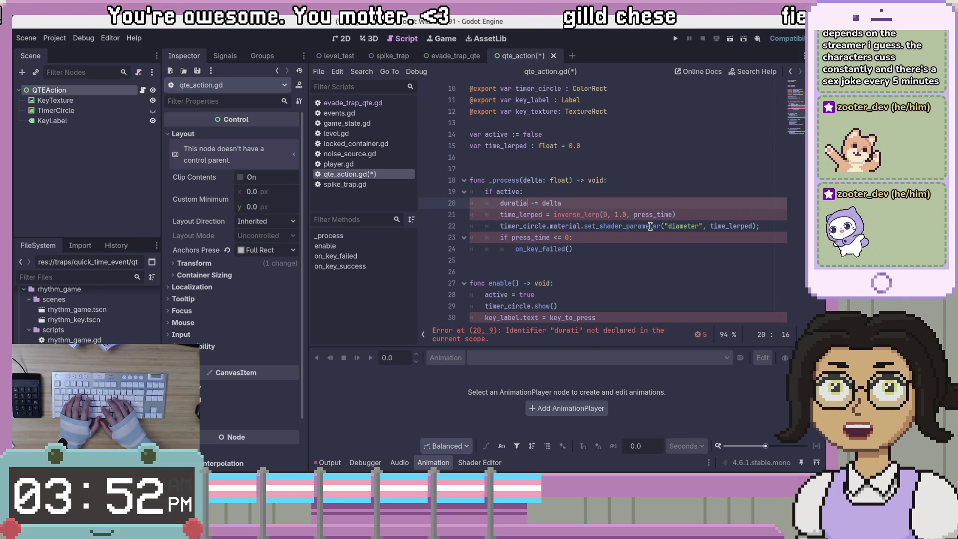
key("ctrl+space")
Step: Change the time_lerped declaration on line 15 to 'var time_lerped := 0.0'
double_click(524, 214)
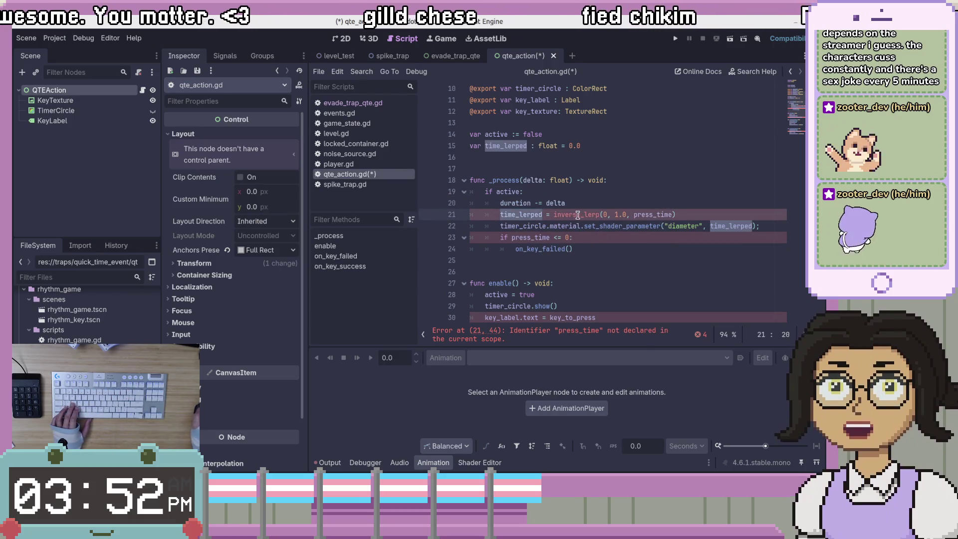
left_click(529, 147)
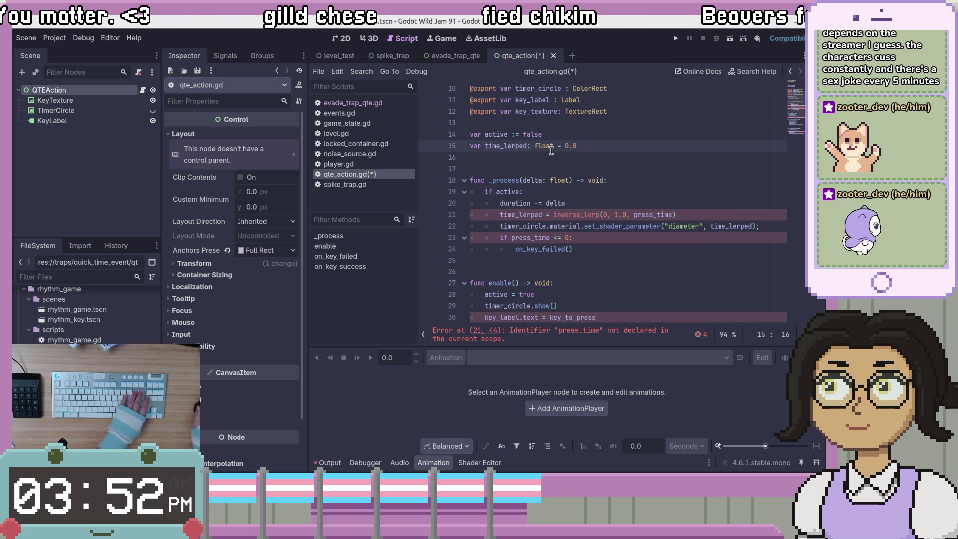
left_click_drag(532, 145, 563, 145)
type(":")
Step: Use duration in line 21's inverse_lerp call and view inverse_lerp's documentation
left_click(607, 203)
left_click(608, 214)
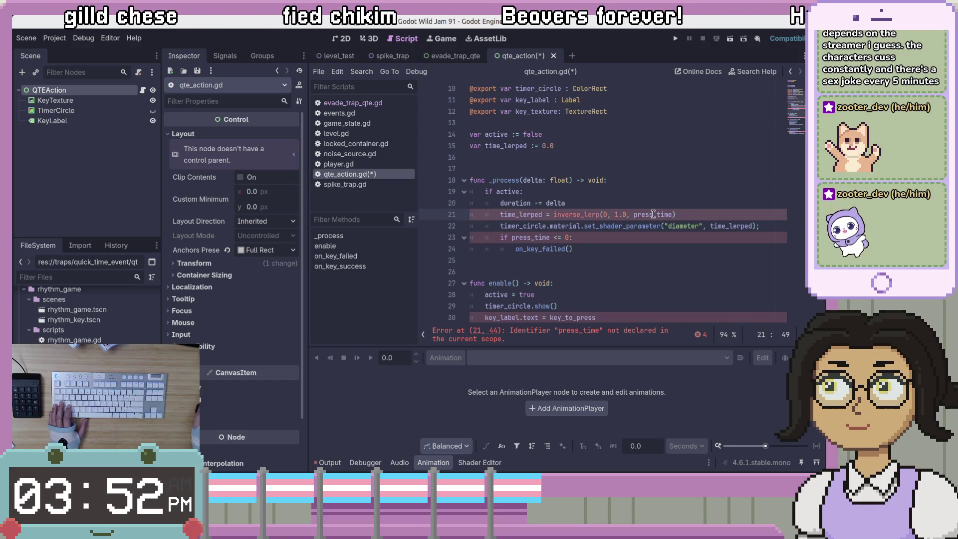
double_click(659, 214)
key("End")
double_click(659, 214)
type("duration")
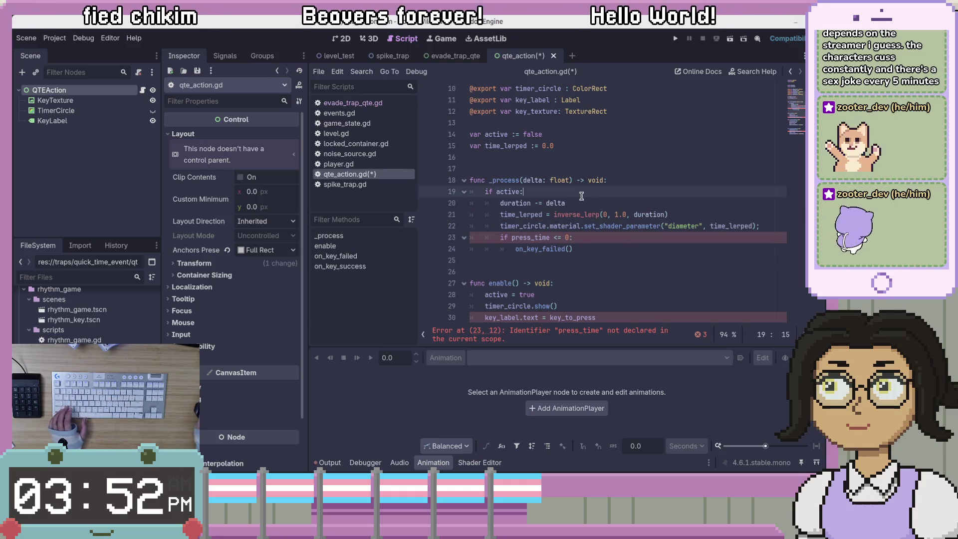
left_click(579, 214, "ctrl")
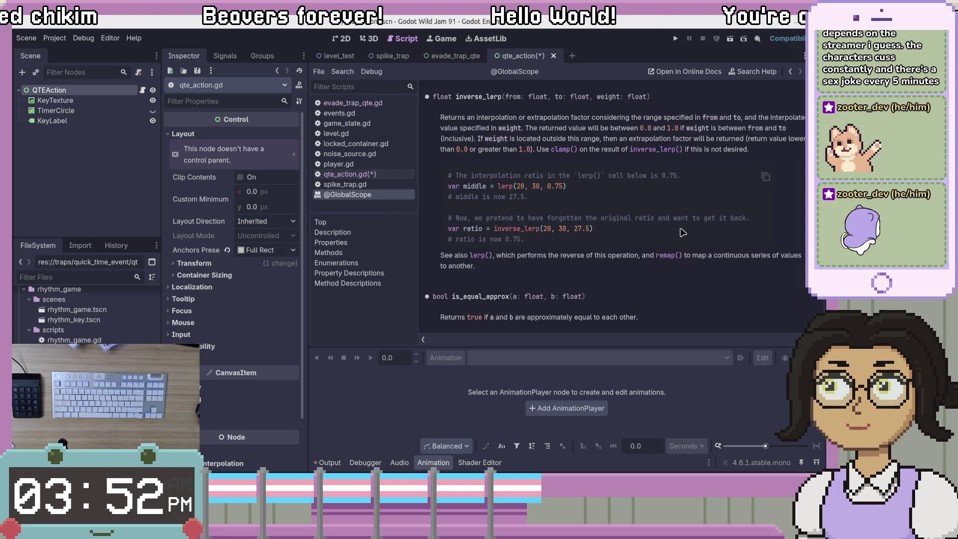
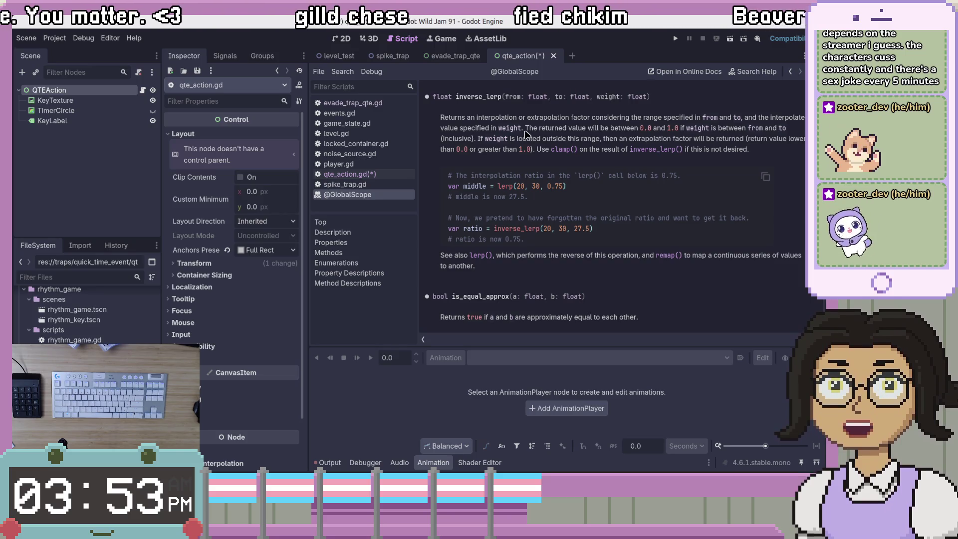
left_click_drag(547, 187, 562, 193)
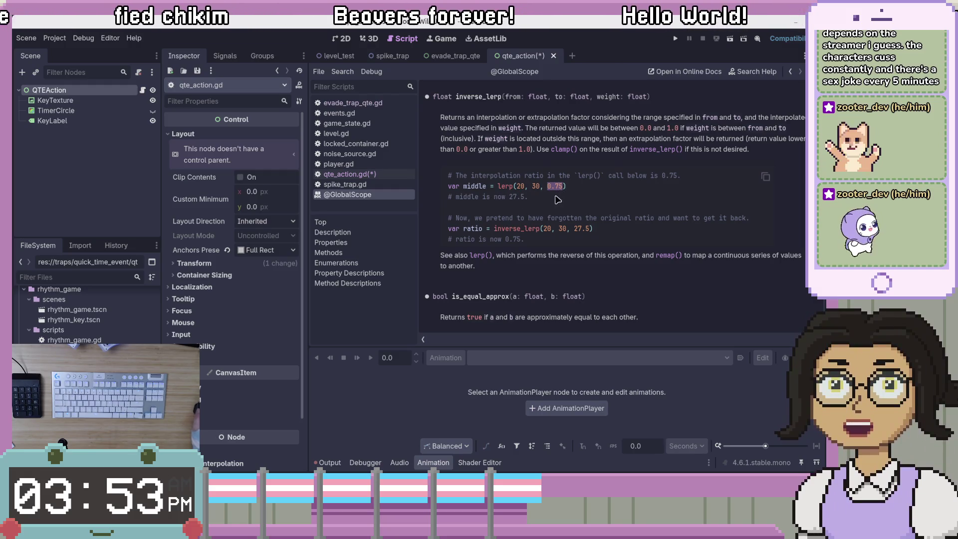
left_click(519, 187)
left_click_drag(520, 186, 540, 186)
left_click(557, 259)
Step: Highlight the inverse_lerp example values 20, 30, 27.5, then save qte_action.gd
left_click_drag(591, 229, 543, 229)
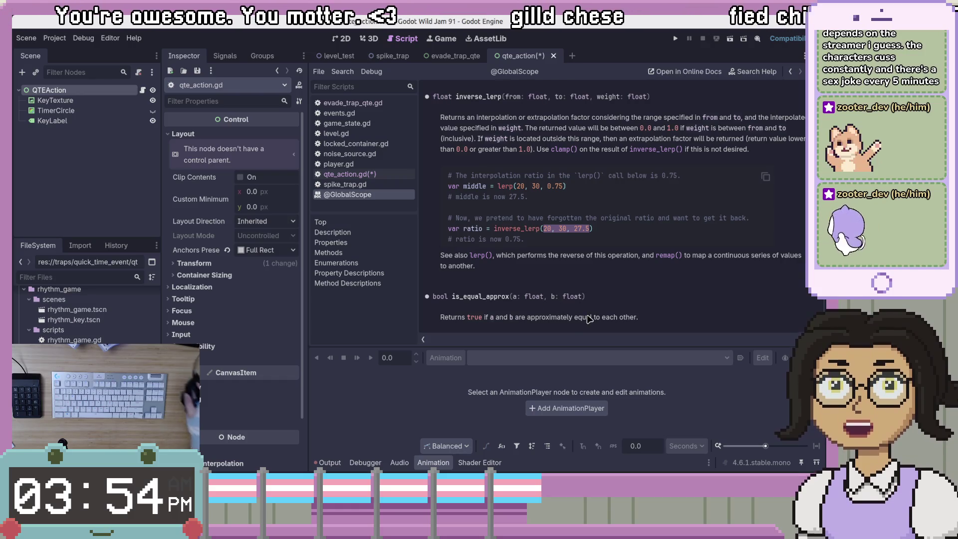
left_click(554, 226)
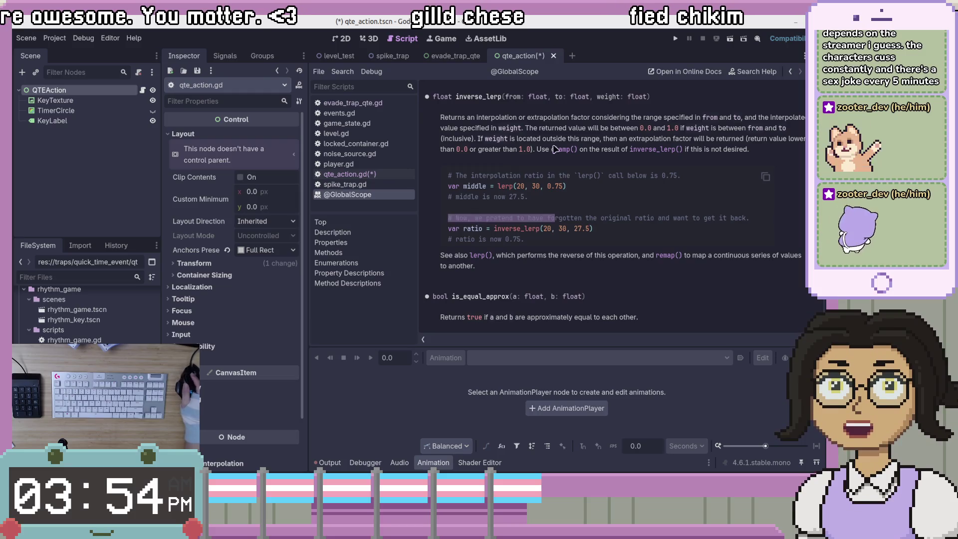
key("ctrl+s")
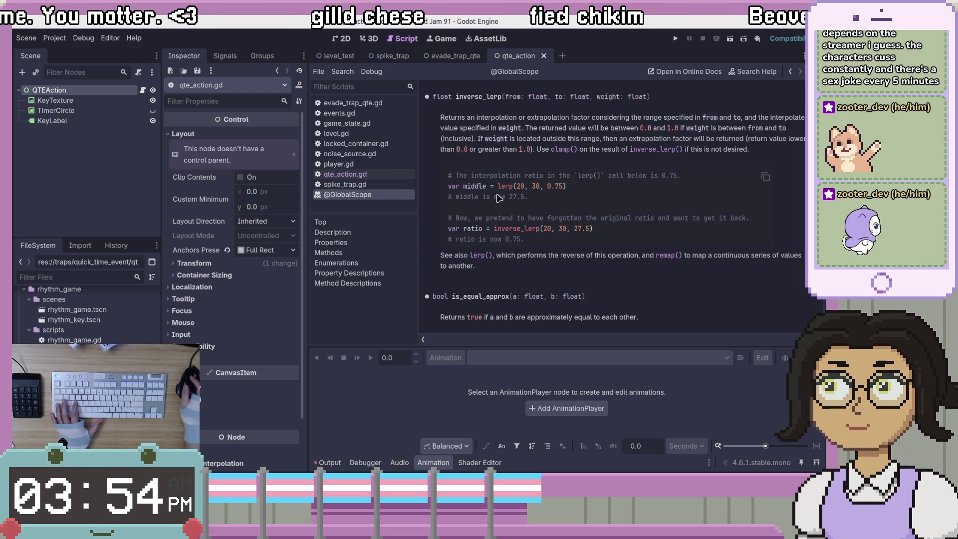
Step: Return to qte_action.gd and look over the inverse_lerp call in _process
left_click(389, 174)
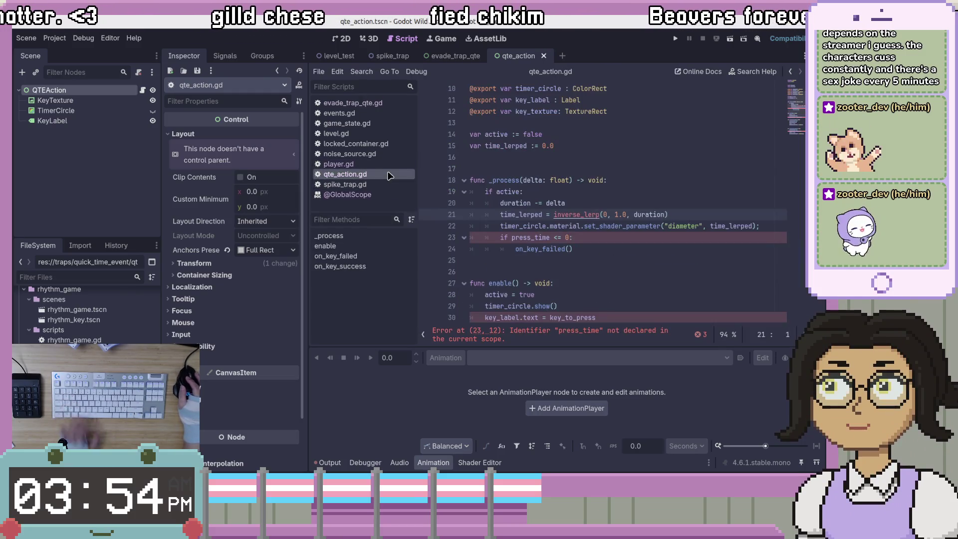
left_click(585, 191)
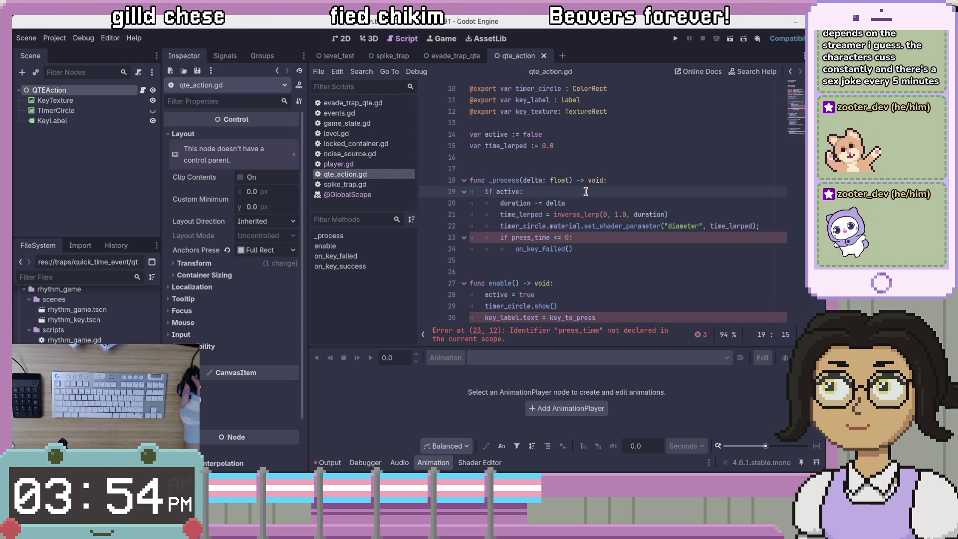
left_click(613, 215)
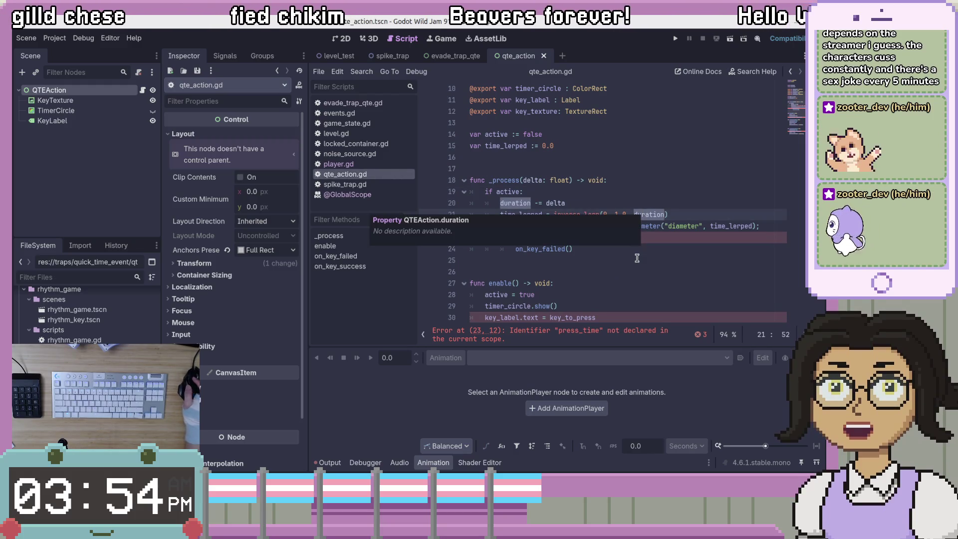
key("Down")
key("Down")
key("Down")
left_click(629, 214)
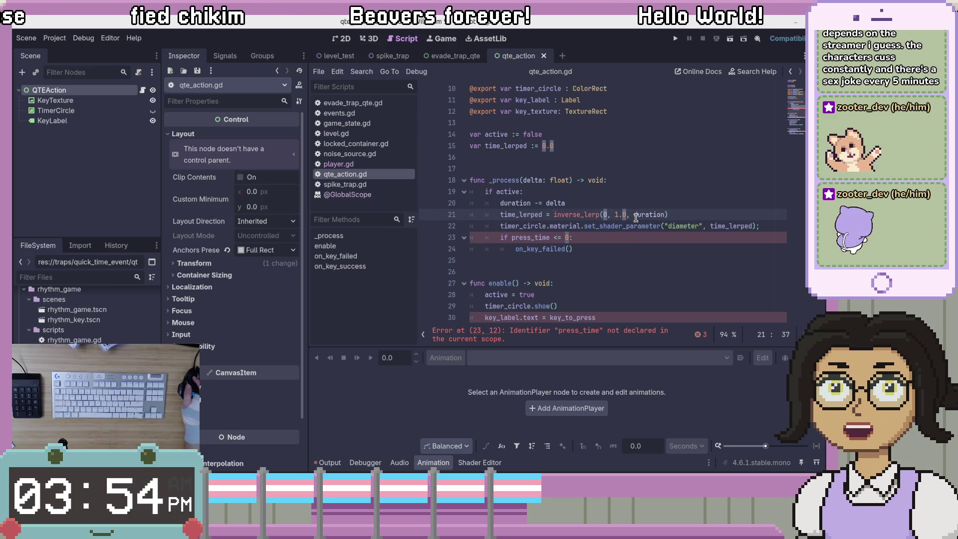
Step: Review enable() and the 'diameter' set_shader_parameter line, then select the TimerCircle node
left_click(638, 278)
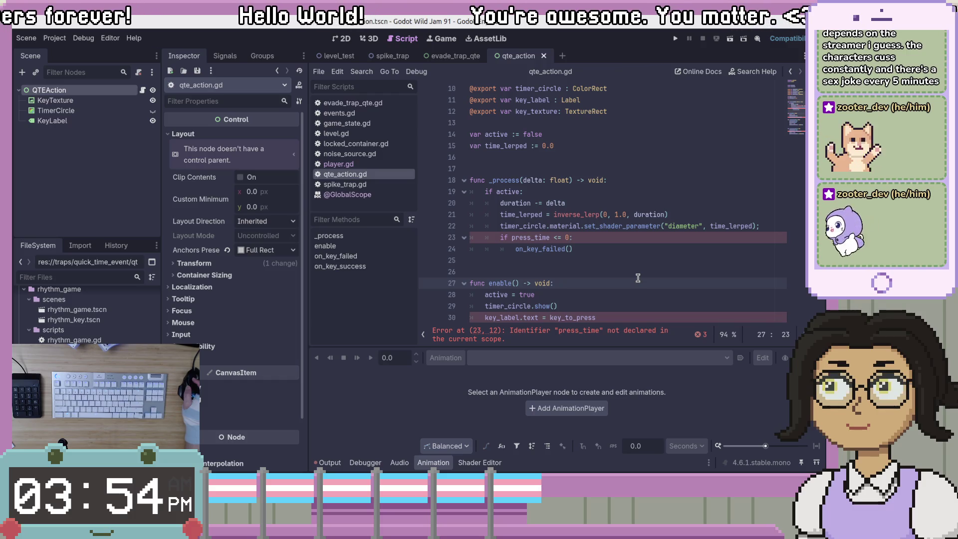
left_click(701, 227)
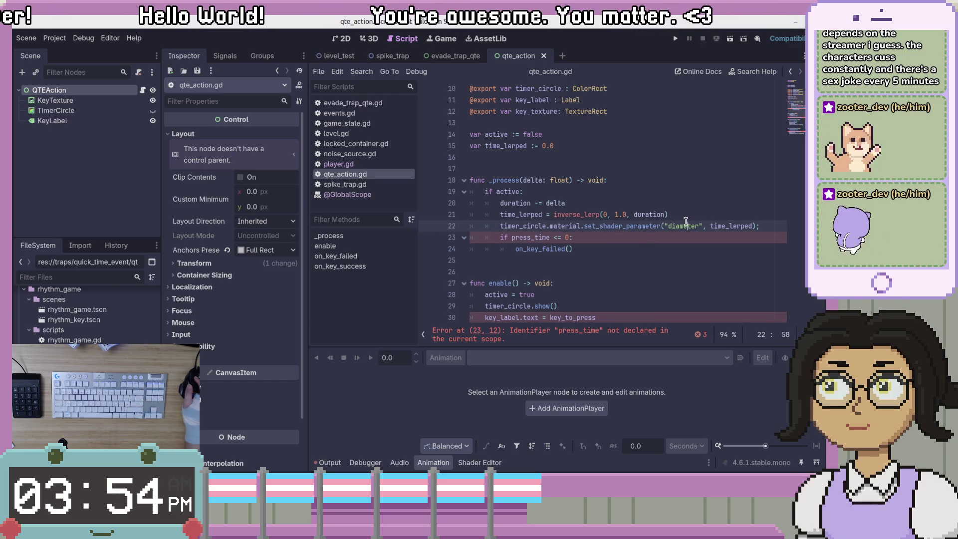
left_click(632, 226)
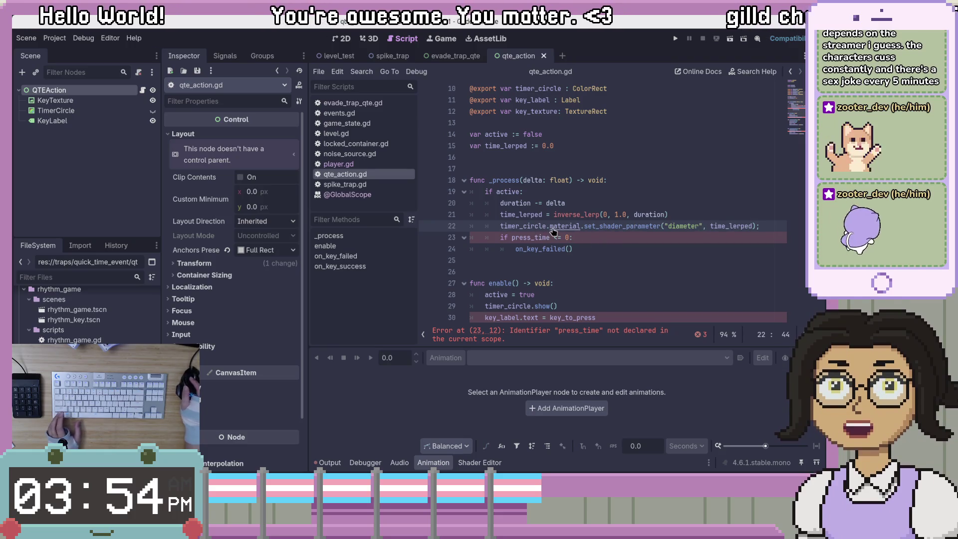
left_click(47, 111)
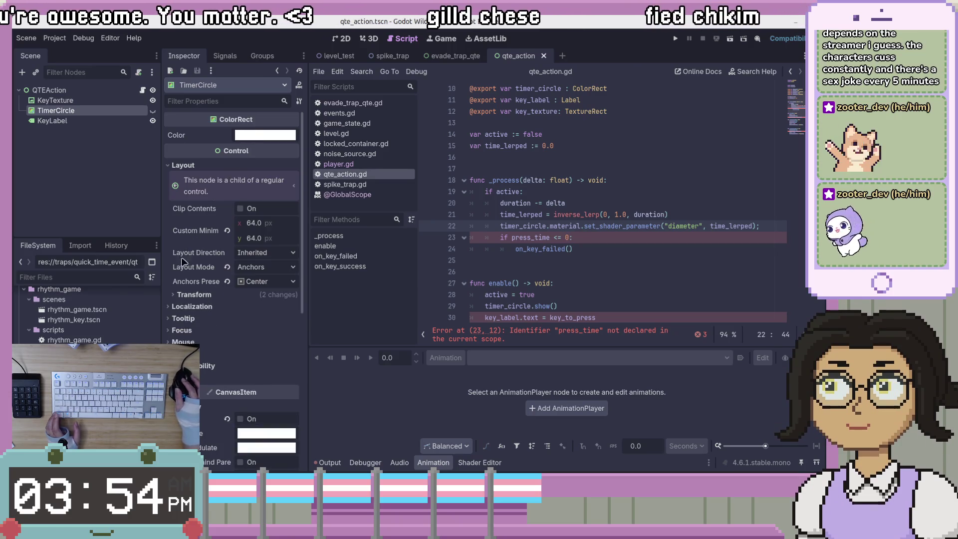
Step: Check TimerCircle's colour, expand its ShaderMaterial, and toggle the Visibility properties
left_click(260, 135)
key("Escape")
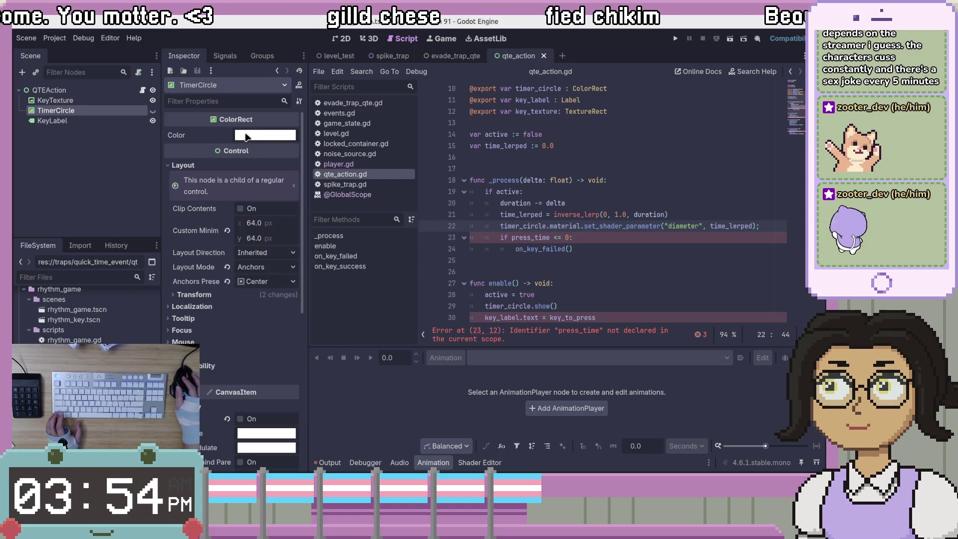
scroll(220, 399, "down", 5)
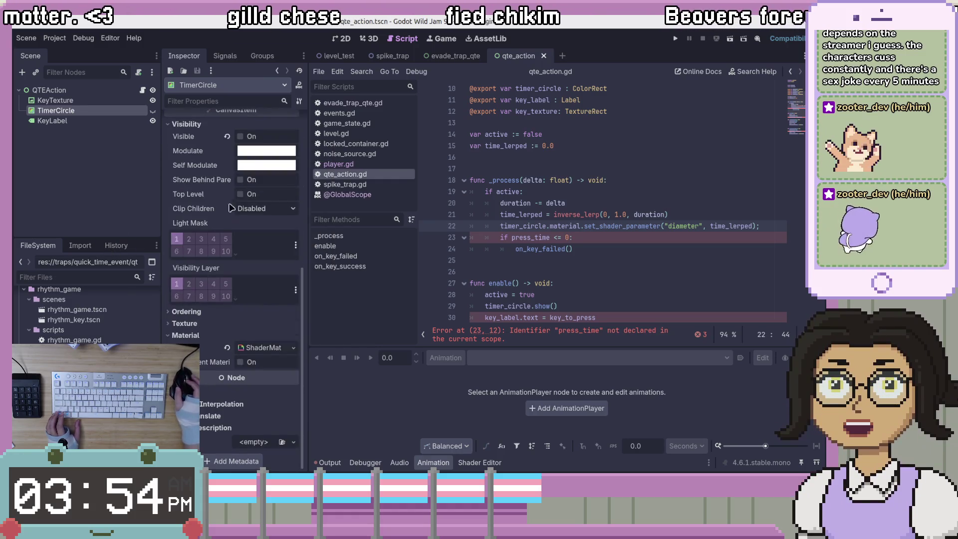
left_click(249, 351)
scroll(180, 297, "up", 2)
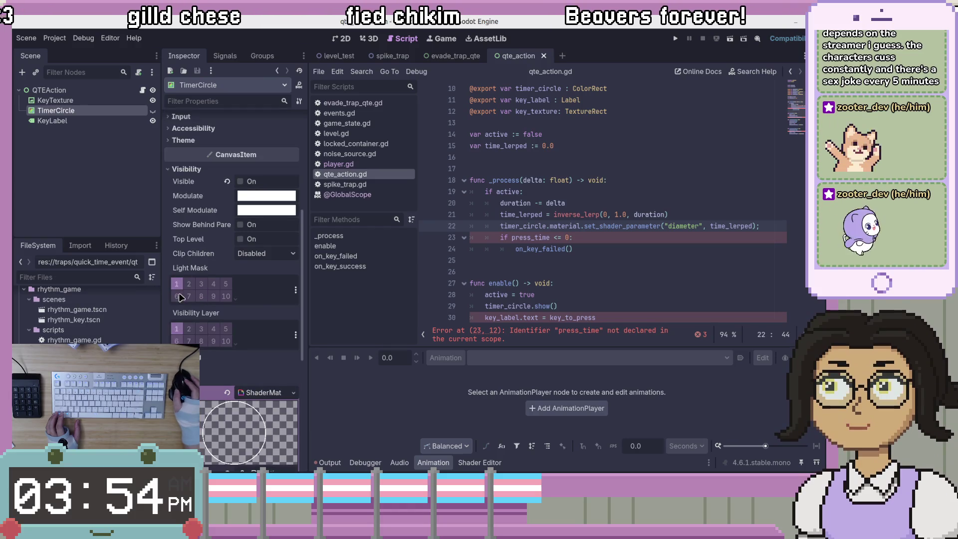
left_click(169, 172)
scroll(170, 200, "up", 2)
left_click(168, 214)
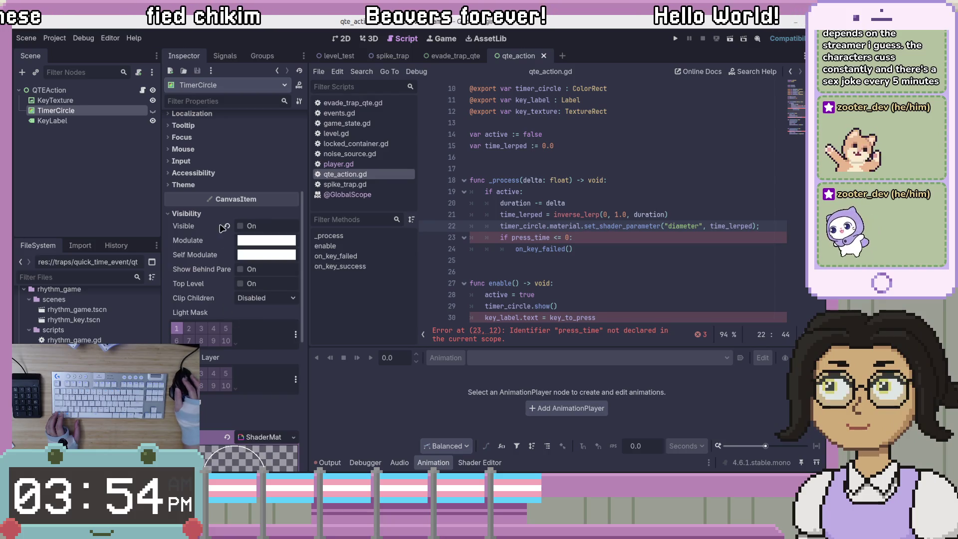
left_click(172, 213)
scroll(169, 217, "up", 8)
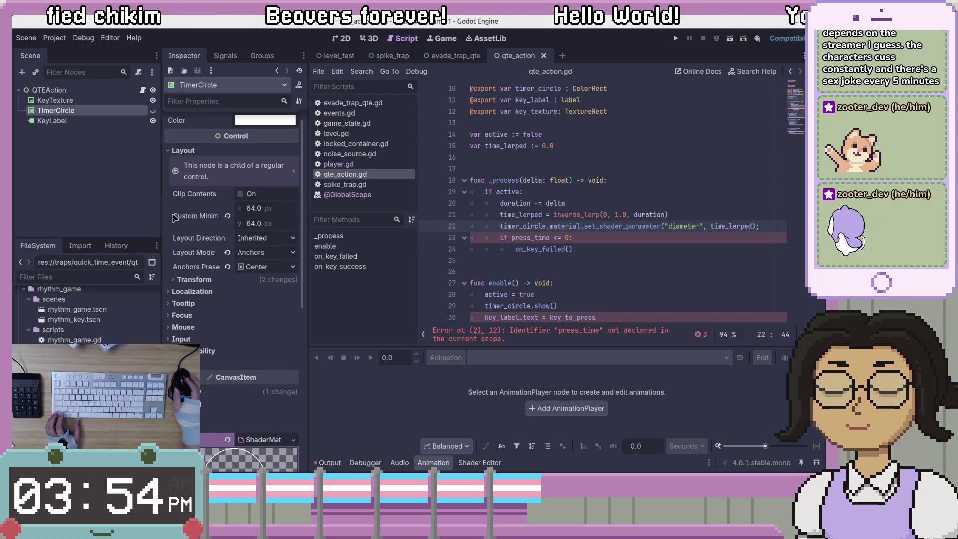
Step: Open the circle shader from the ShaderMaterial in the Shader Editor
left_click(175, 280)
left_click(176, 281)
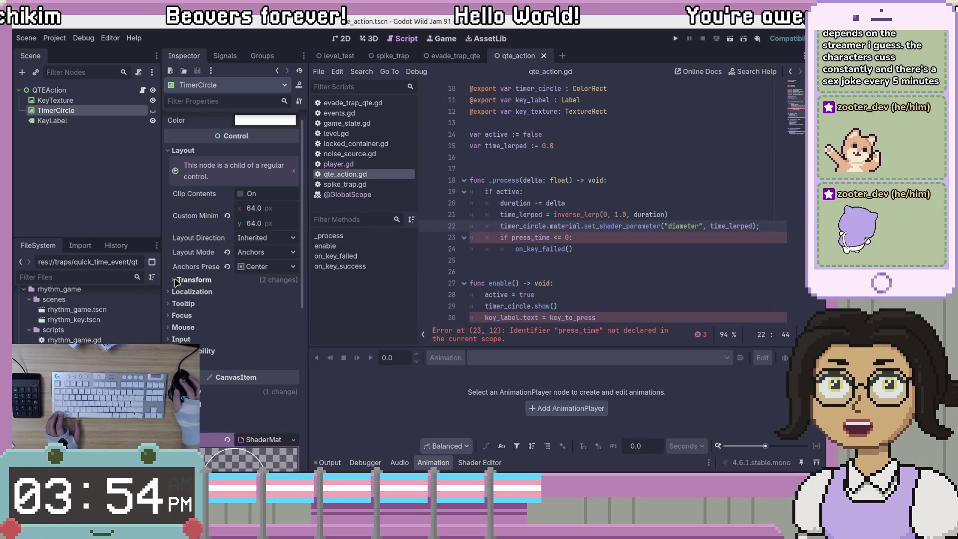
scroll(229, 348, "down", 10)
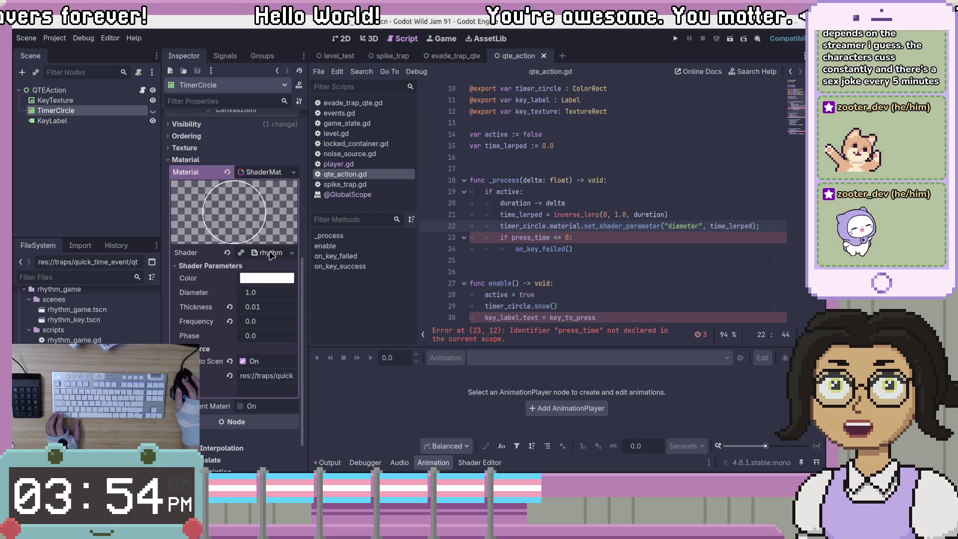
left_click(270, 254)
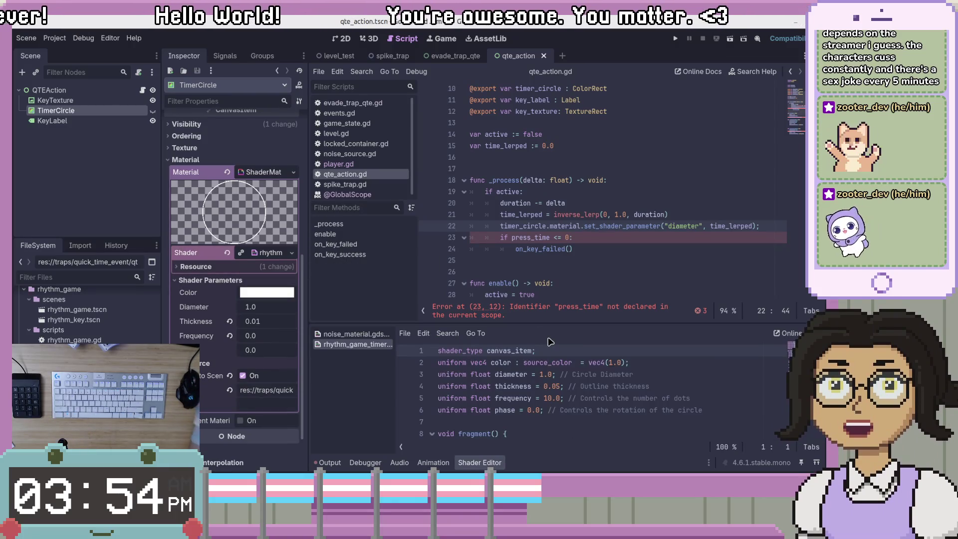
Step: Enlarge the Shader Editor panel and select the diameter uniform on line 3
left_click(643, 321)
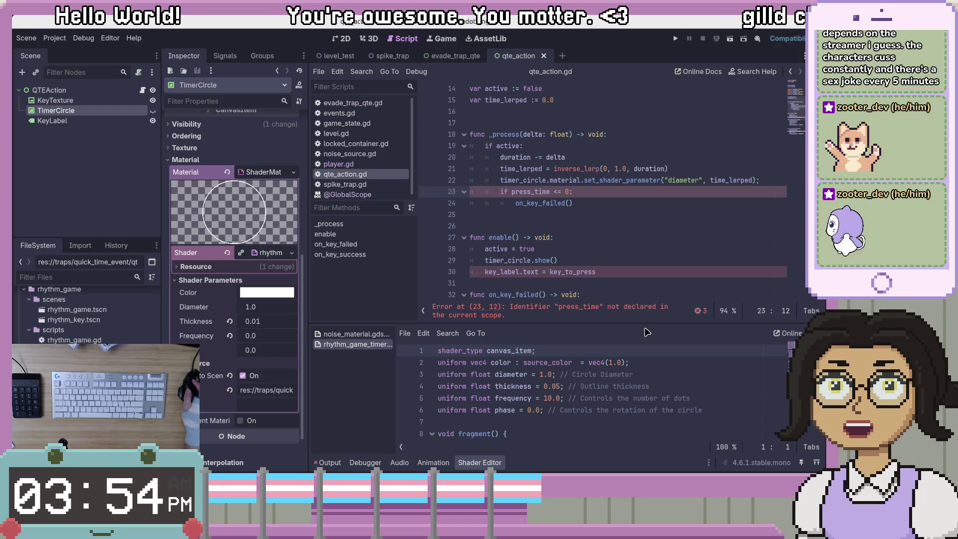
left_click_drag(648, 330, 668, 135)
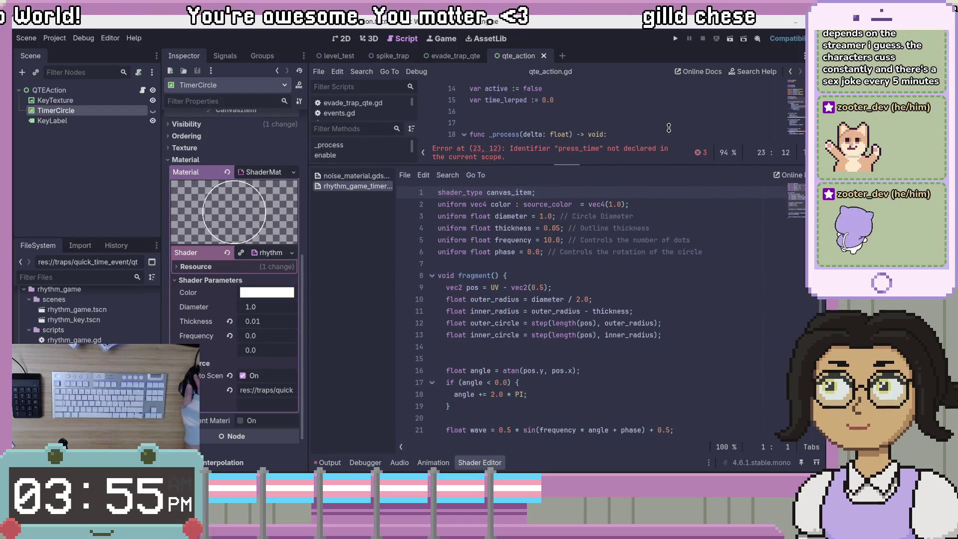
left_click(620, 267)
left_click(504, 218)
left_click(511, 218)
left_click(544, 228)
key("Down")
key("Down")
double_click(521, 216)
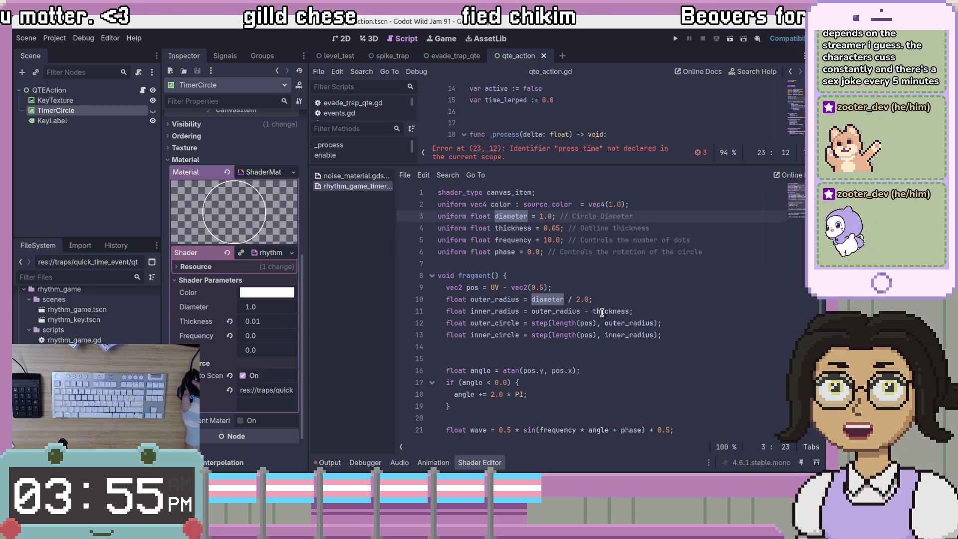
Step: Follow diameter into the outer_radius calculation on line 10
double_click(483, 299)
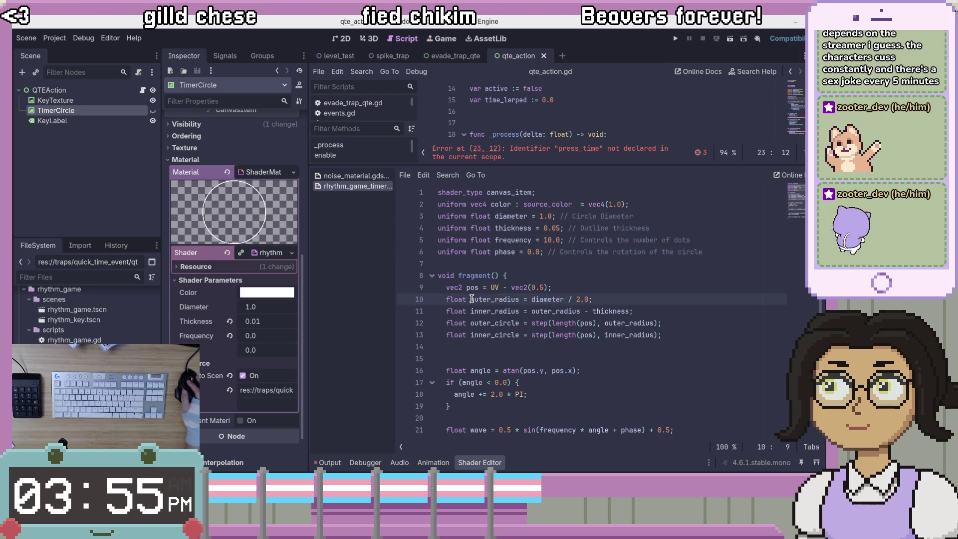
left_click(559, 299)
key("Right")
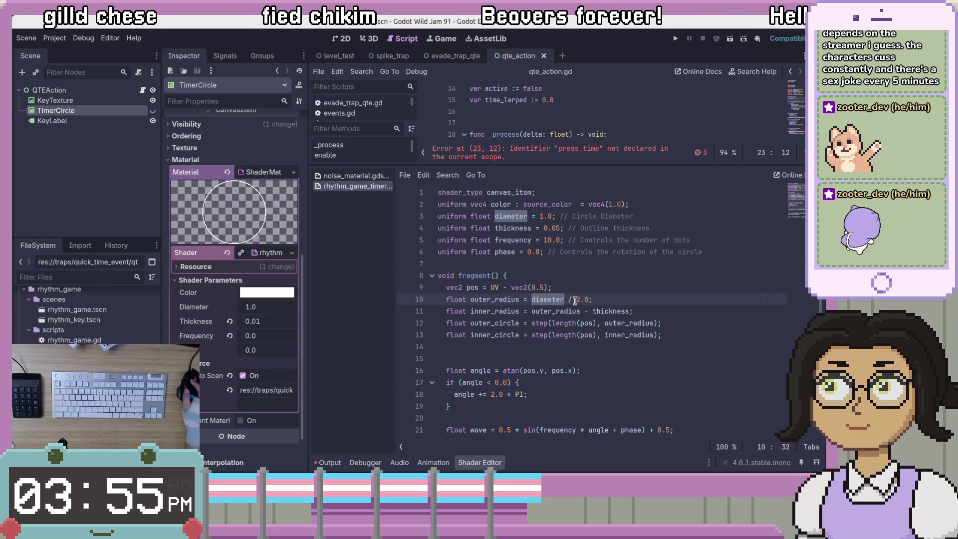
left_click(591, 304)
left_click(510, 301)
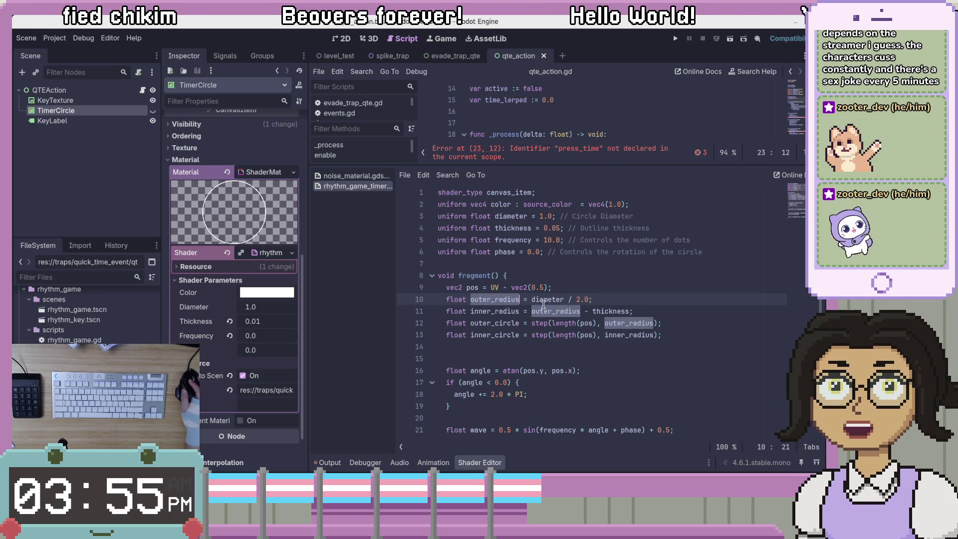
double_click(554, 299)
left_click(586, 300)
left_click(699, 370)
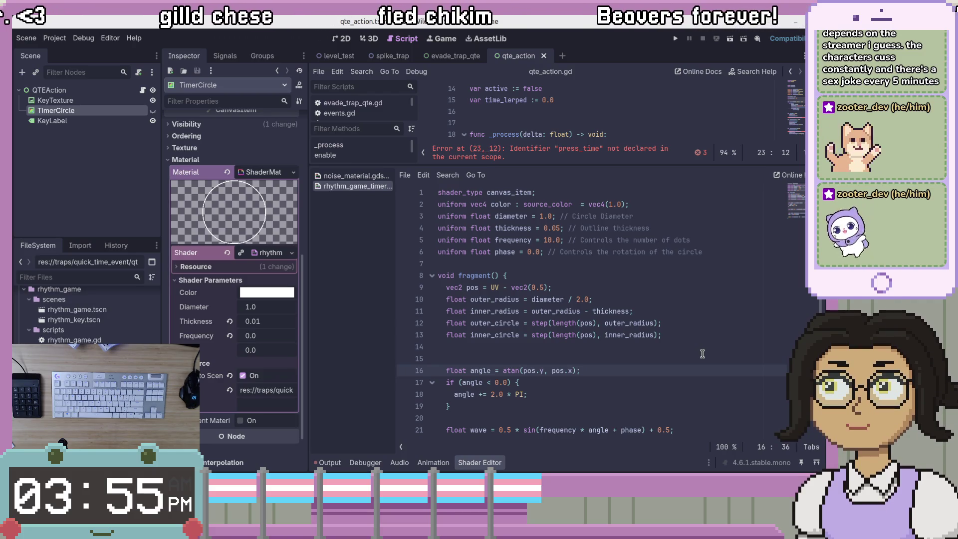
Step: Read the pos and length terms in the outer_circle lines of the shader
left_click(537, 323)
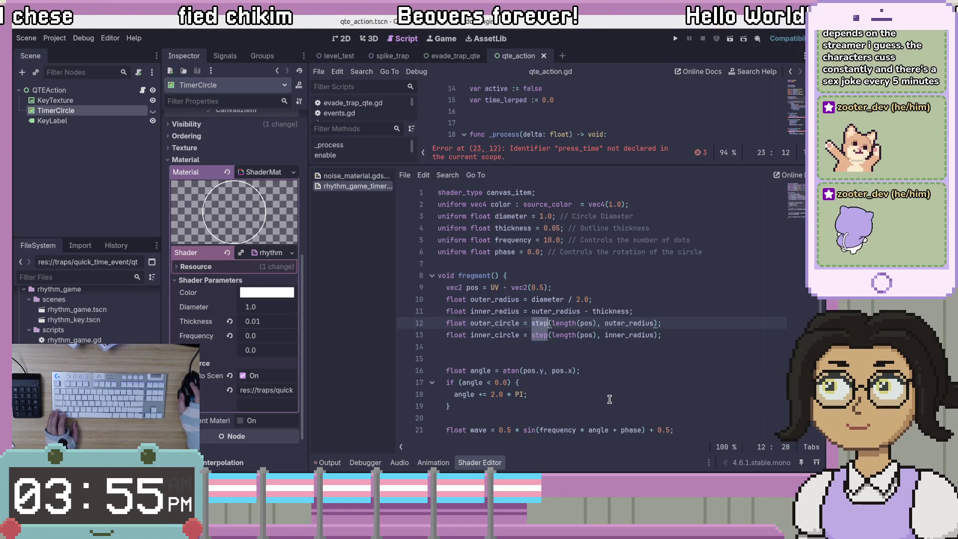
left_click(627, 414)
left_click(568, 324)
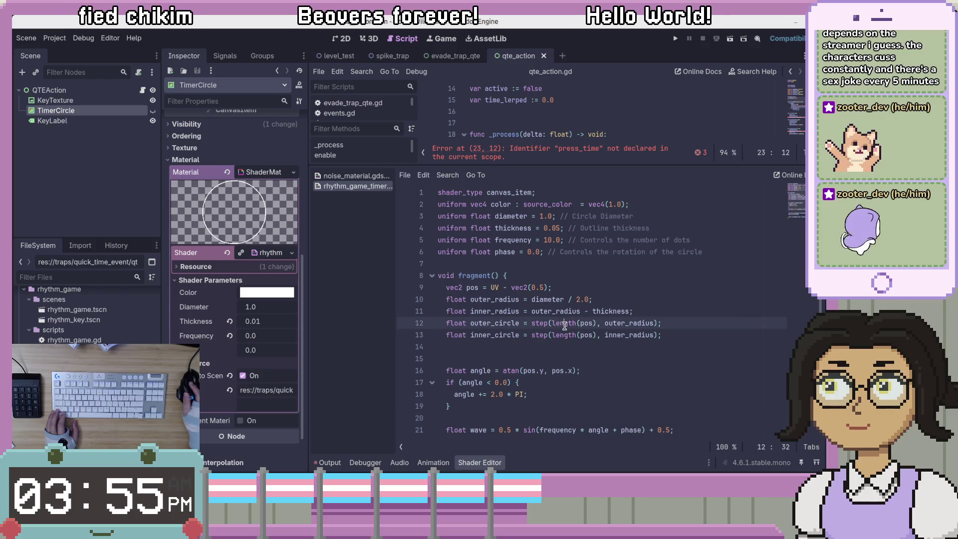
left_click(477, 288)
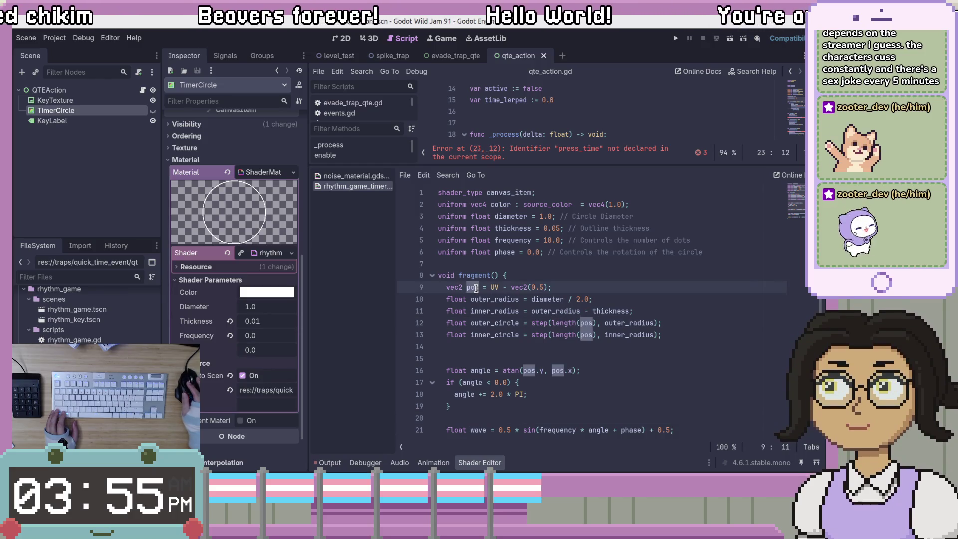
left_click(501, 348)
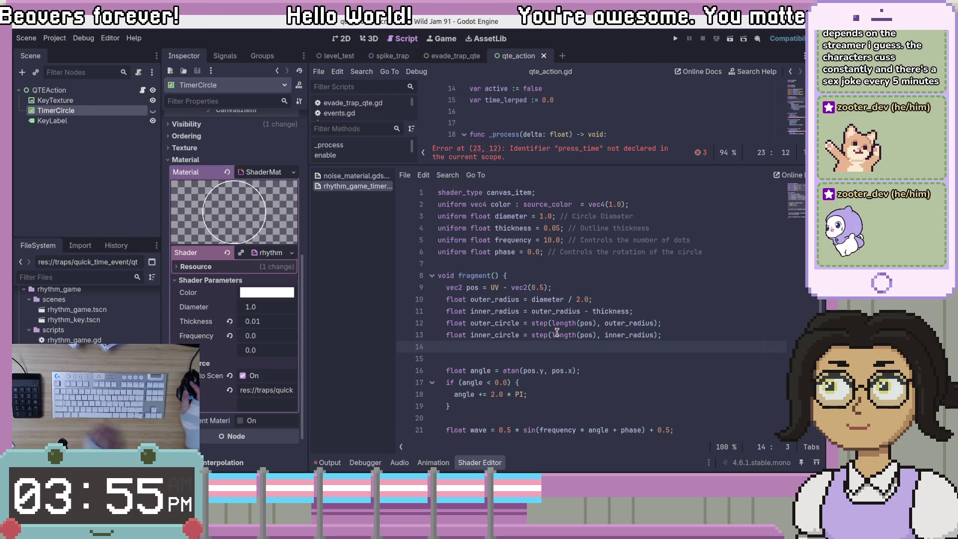
Step: Scroll through fragment() and examine the angle wraparound and wave calculation lines
scroll(553, 339, "down", 3)
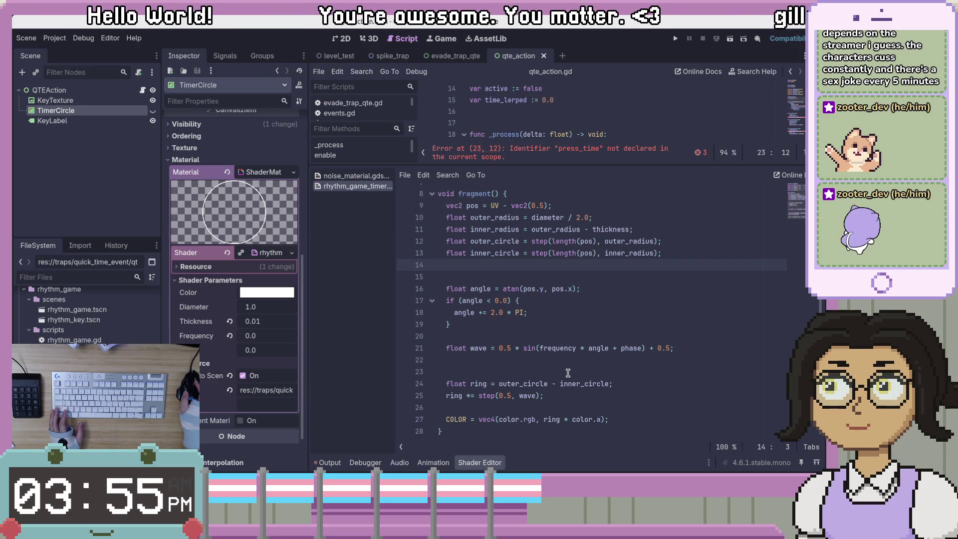
left_click(482, 355)
left_click(557, 394)
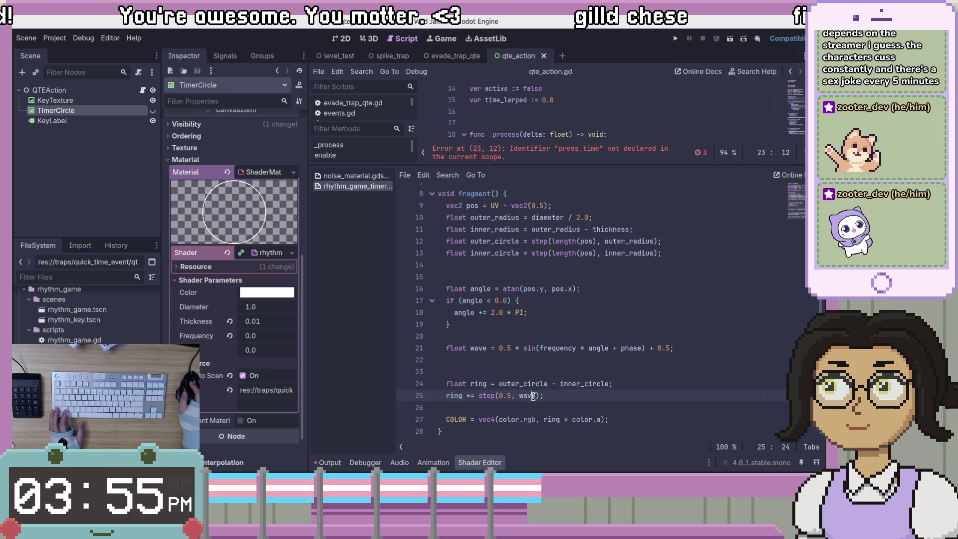
key("Home")
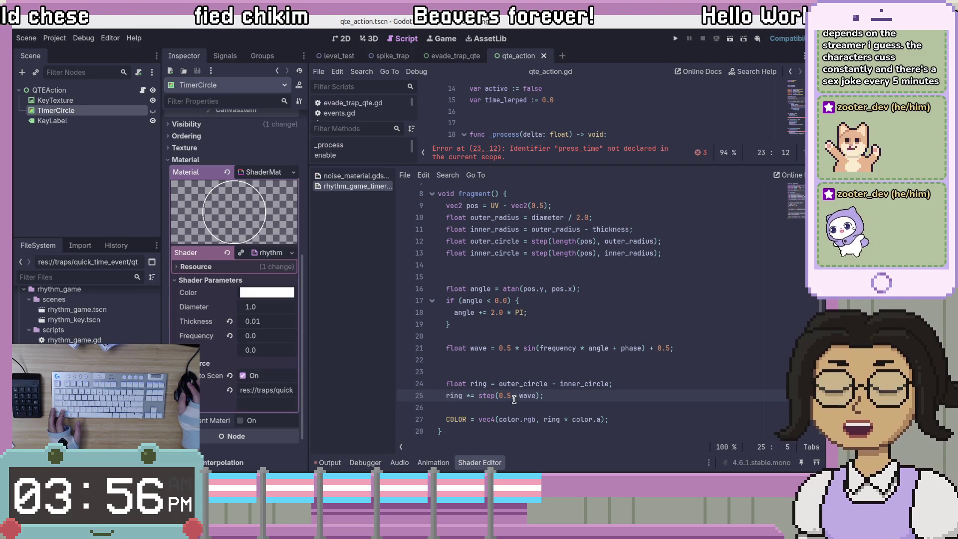
left_click(430, 348)
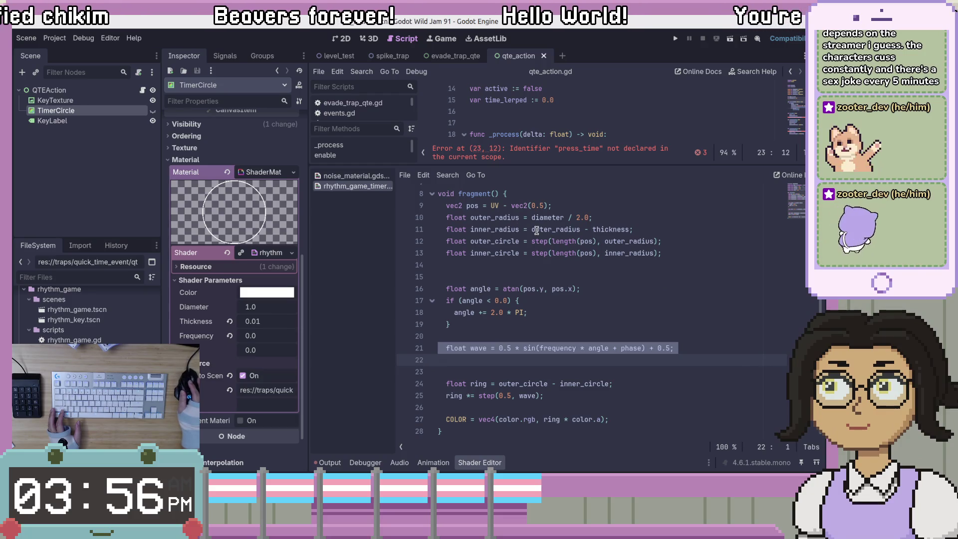
left_click(564, 314)
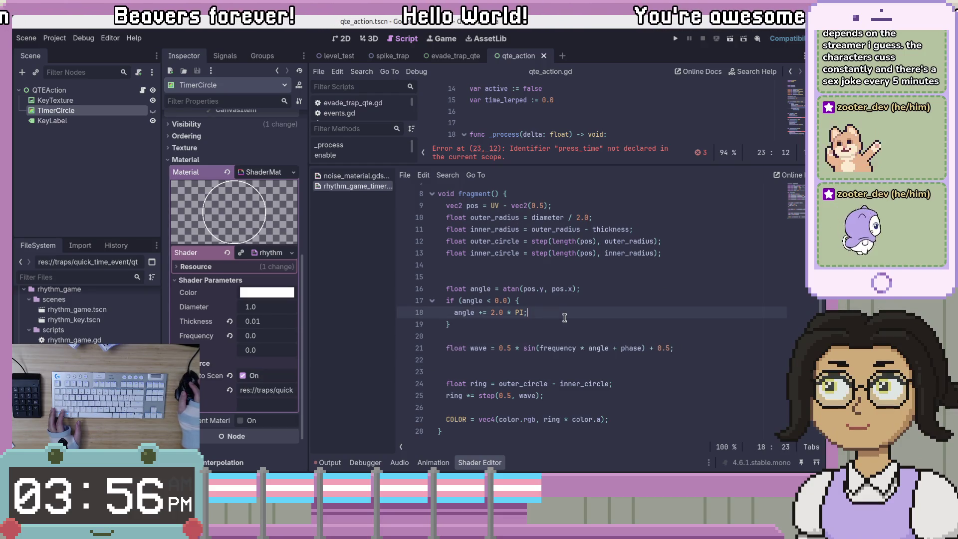
double_click(561, 347)
key("ctrl+Right")
key("ctrl+Right")
key("ctrl+Right")
double_click(588, 349)
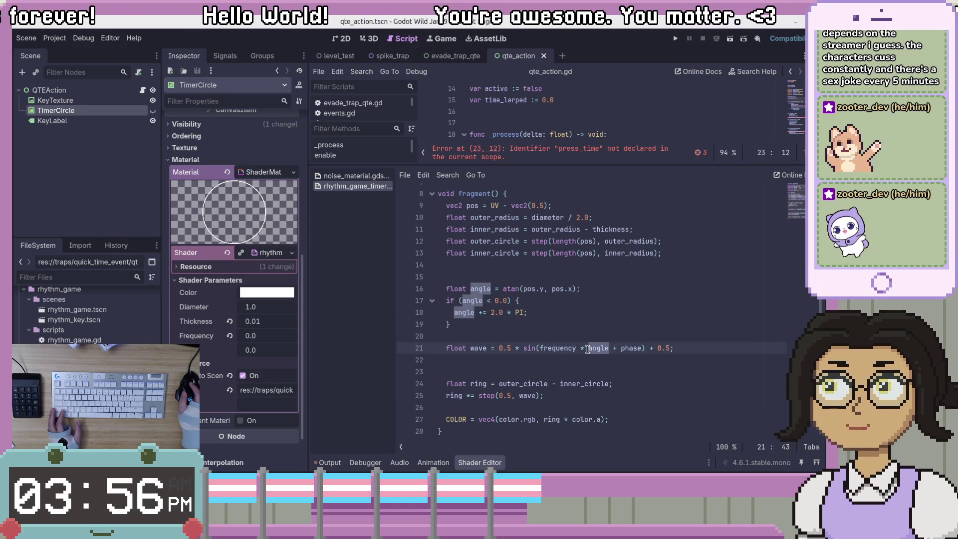
Step: Read the rest of fragment() down to the COLOR output line
left_click(602, 373)
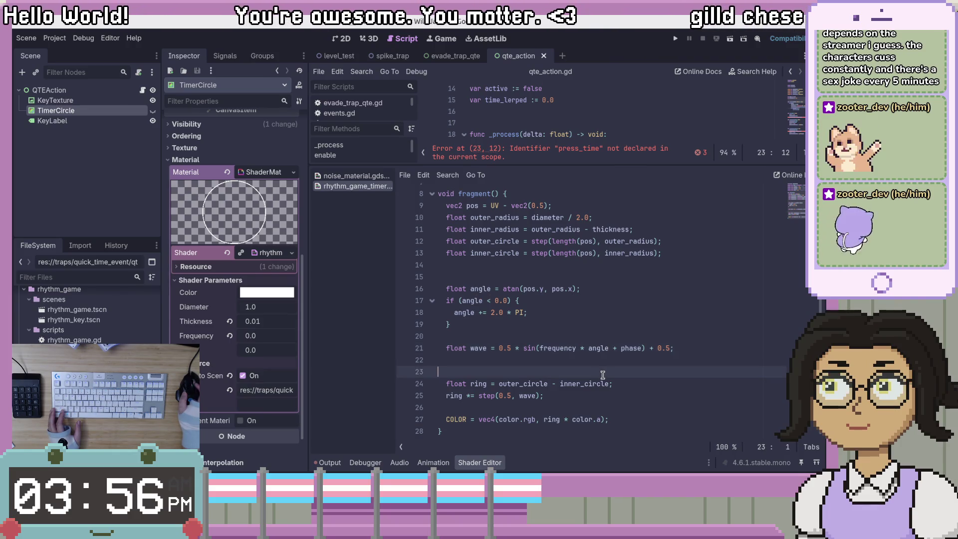
left_click(603, 407)
scroll(618, 424, "up", 3)
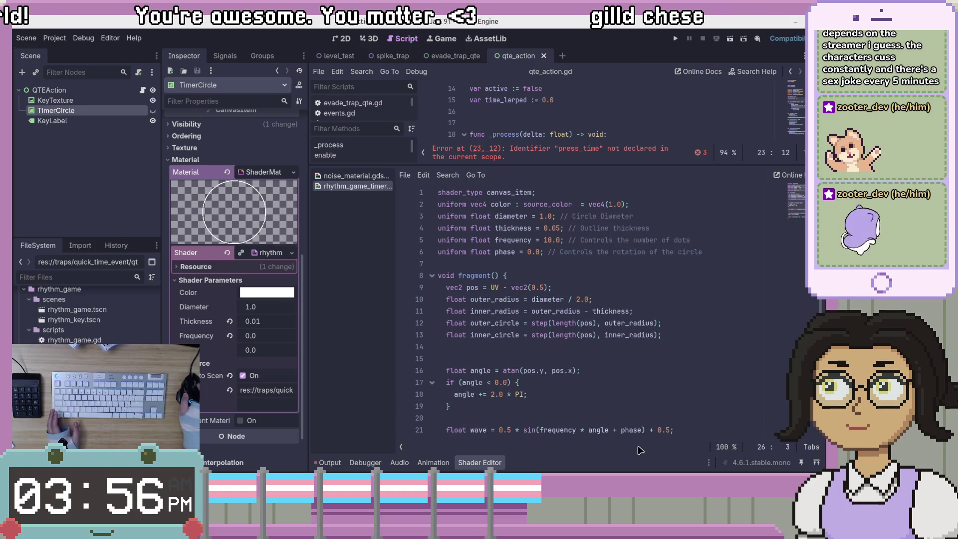
scroll(643, 434, "down", 3)
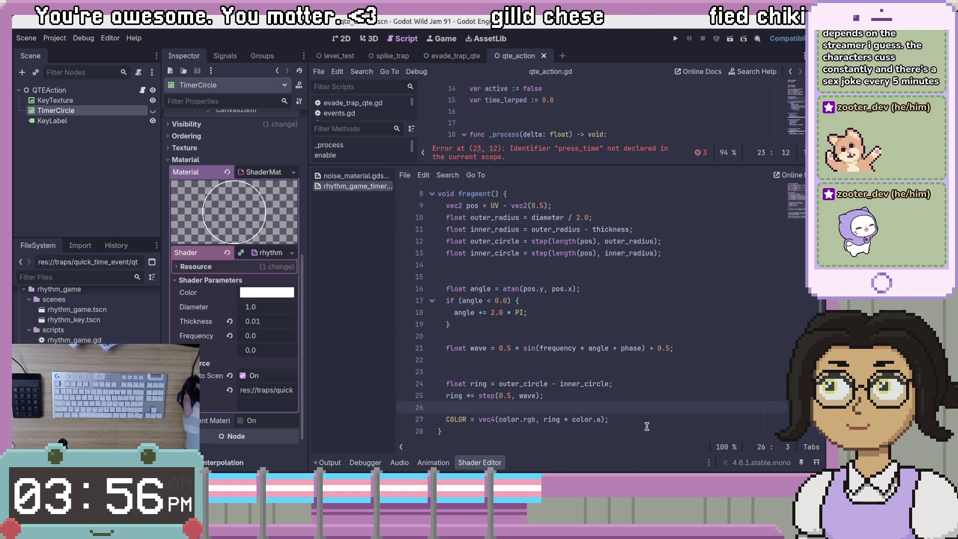
left_click(598, 419)
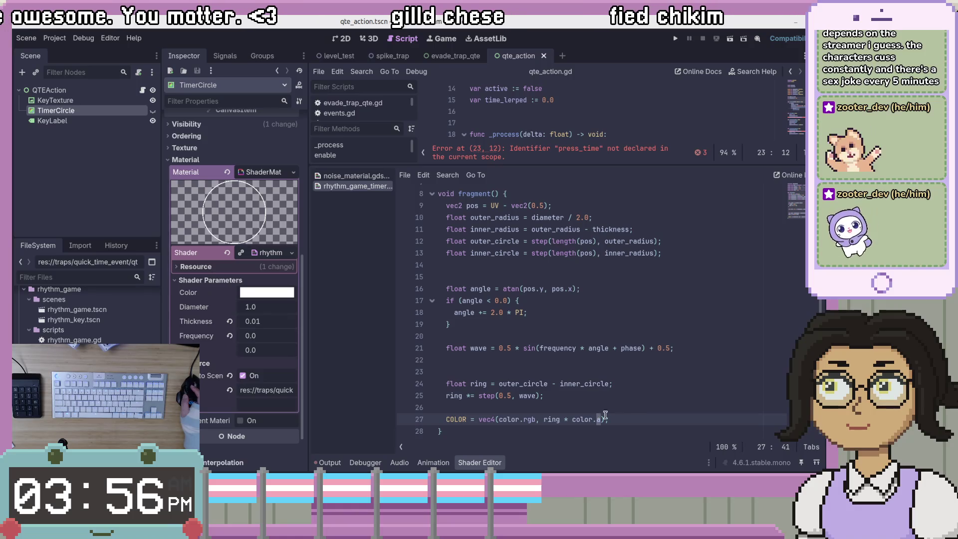
scroll(633, 413, "up", 3)
Step: Drag the split divider down to enlarge qte_action.gd and review the time_lerped diameter line
left_click_drag(681, 172, 682, 334)
scroll(658, 229, "up", 2)
left_click(741, 247)
left_click(752, 248)
scroll(599, 259, "up", 2)
scroll(582, 266, "down", 2)
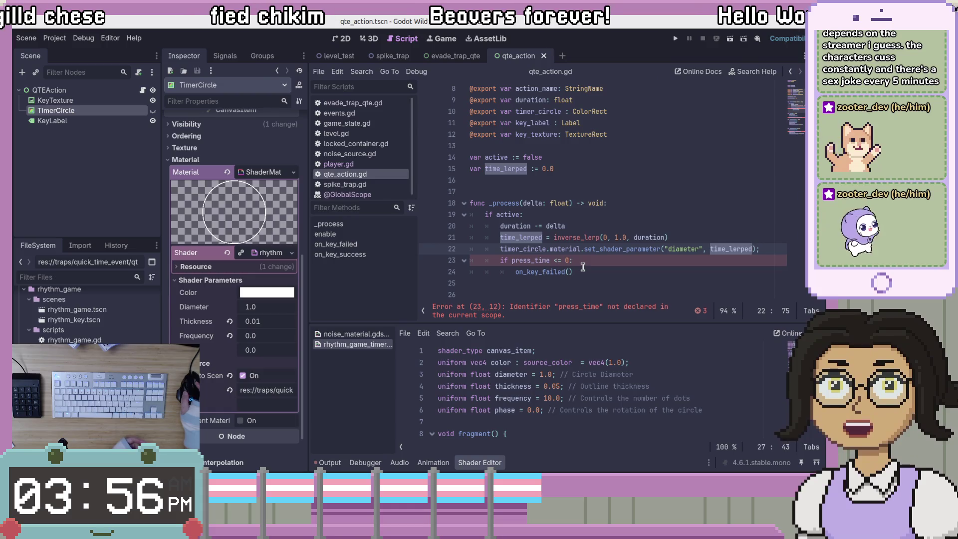
left_click(583, 238)
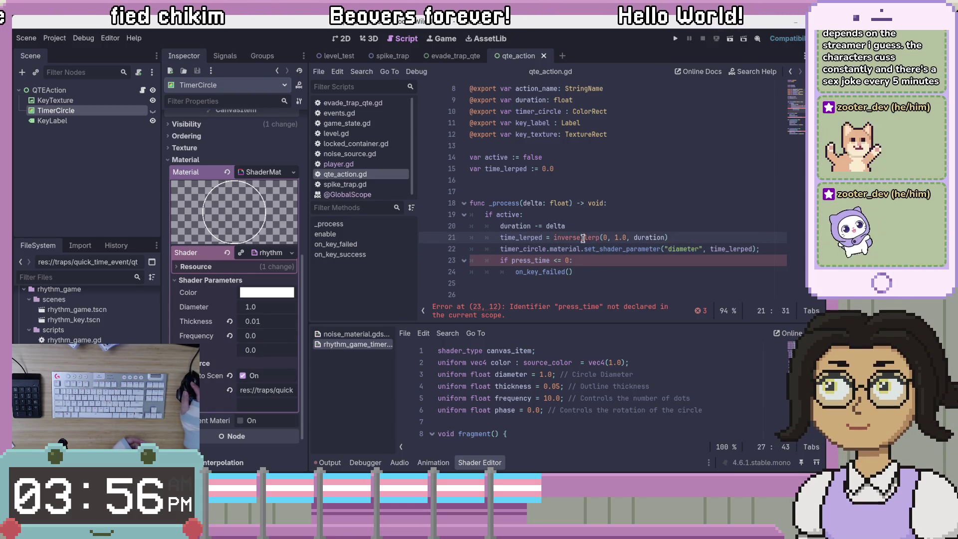
double_click(642, 238)
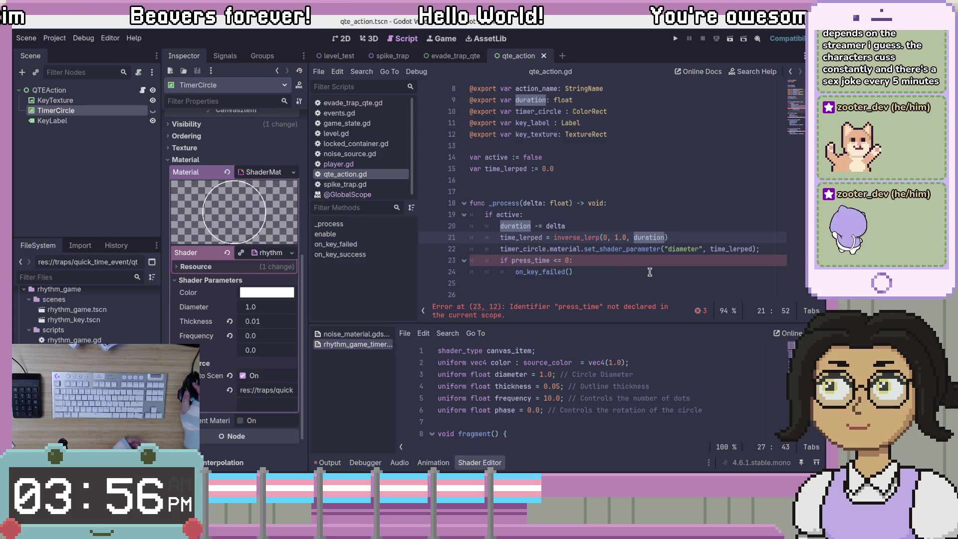
left_click(622, 238)
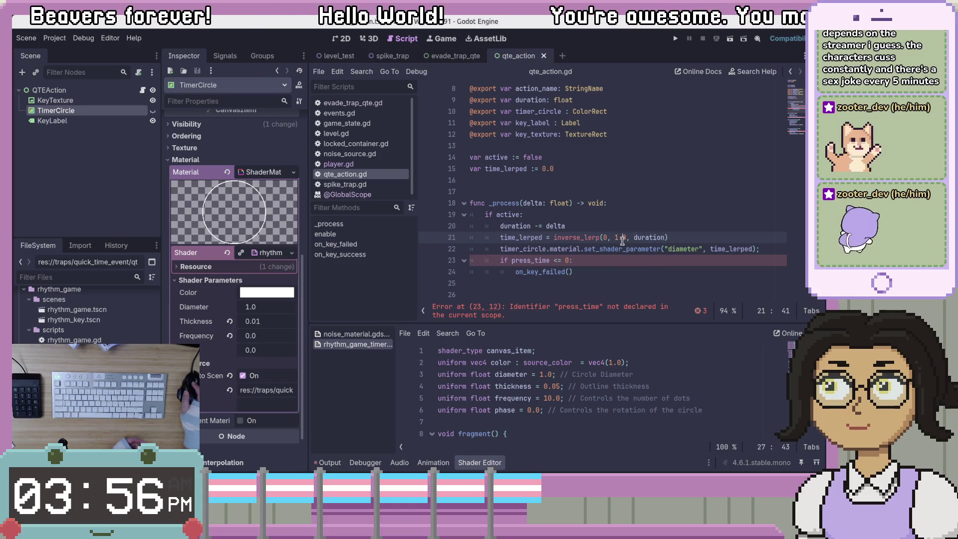
left_click(630, 248)
mouse_move(584, 234)
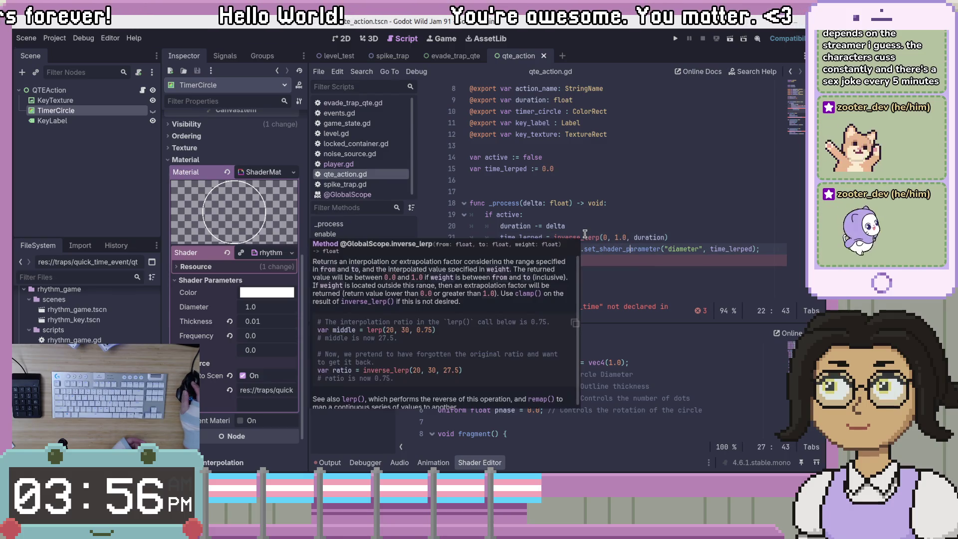
left_click(542, 237)
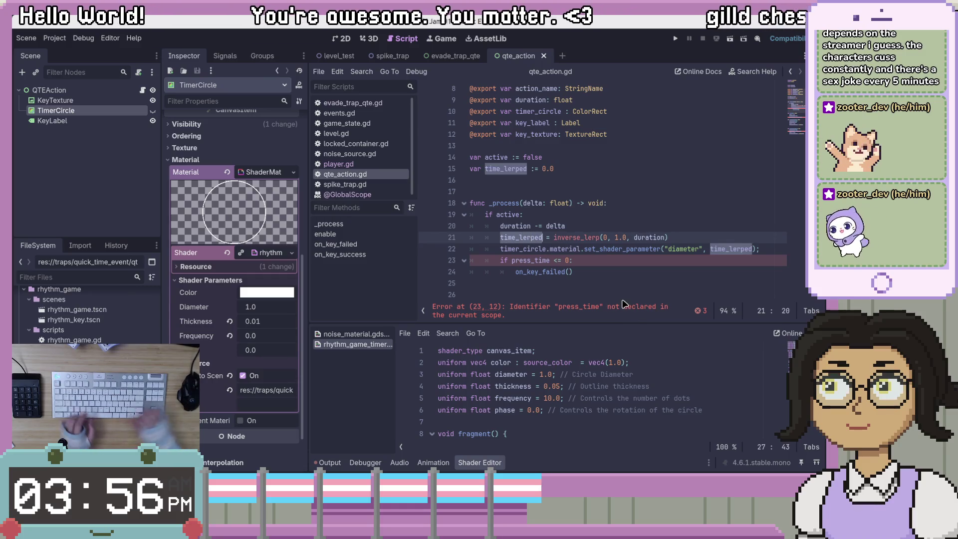
key("ctrl+BackSpace")
type("fa")
key("BackSpace")
key("BackSpace")
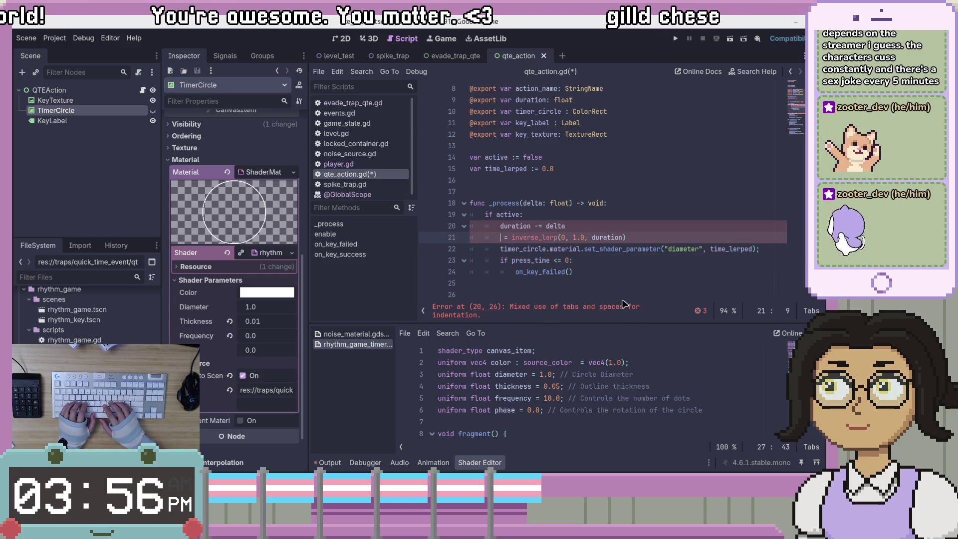
key("ctrl+z")
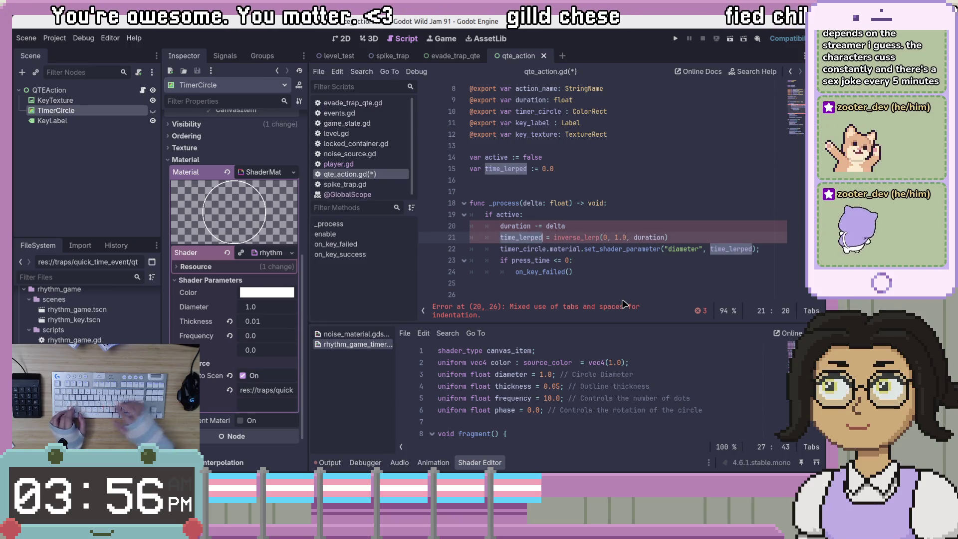
left_click(664, 223)
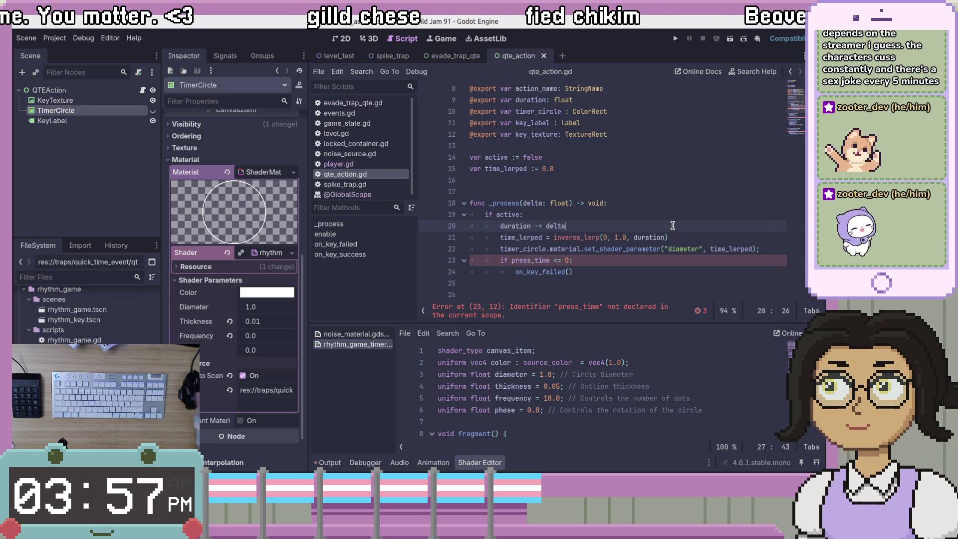
double_click(718, 248)
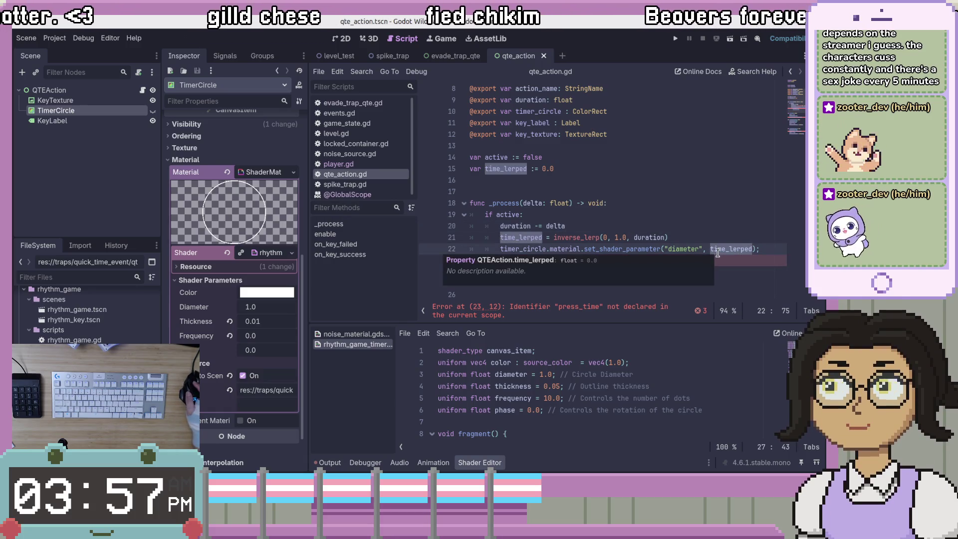
double_click(623, 248)
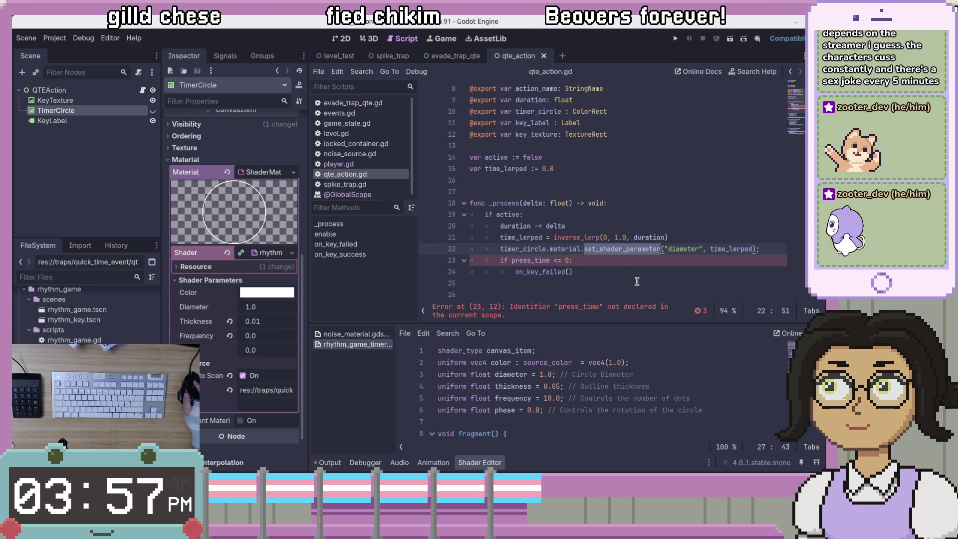
double_click(728, 249)
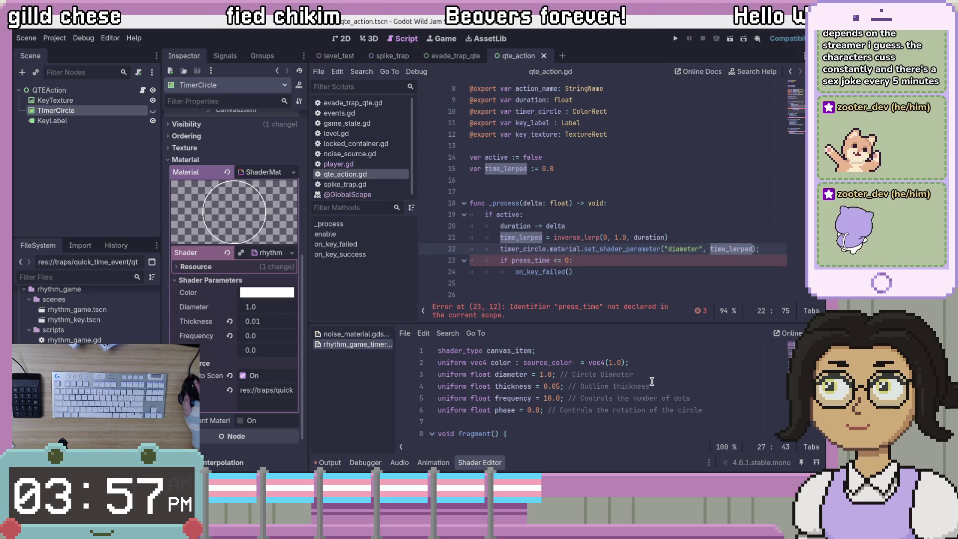
scroll(663, 359, "down", 4)
scroll(651, 381, "down", 2)
scroll(651, 381, "up", 3)
scroll(652, 381, "up", 1)
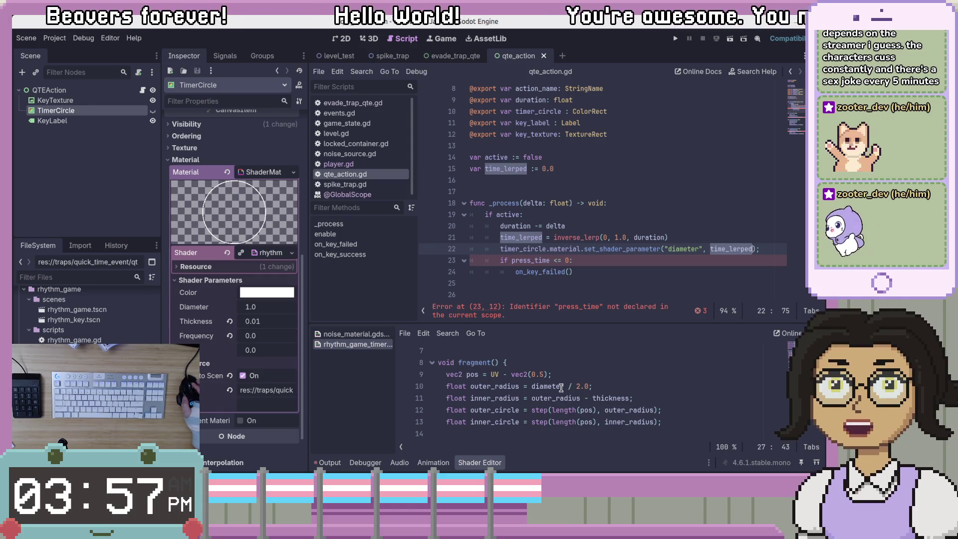
left_click(640, 204)
left_click(649, 249)
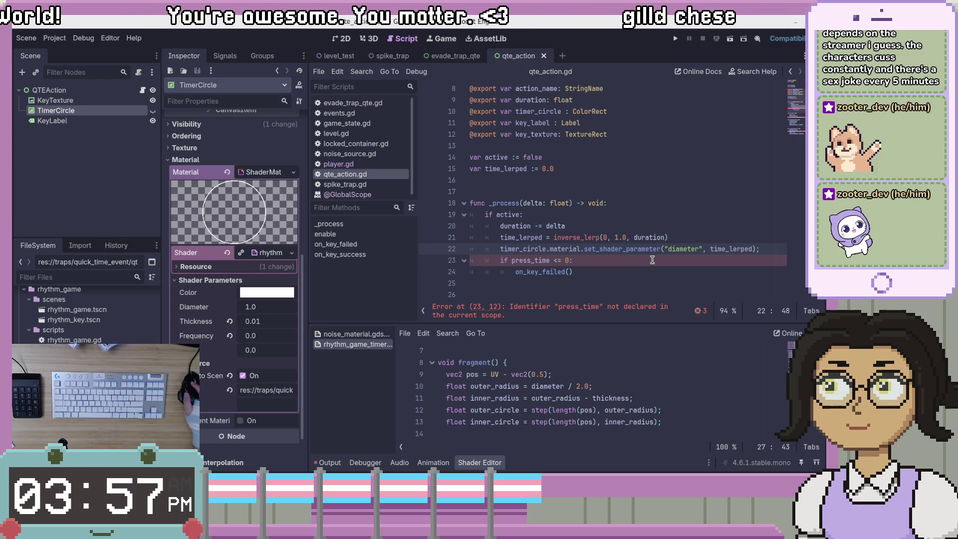
left_click(669, 270)
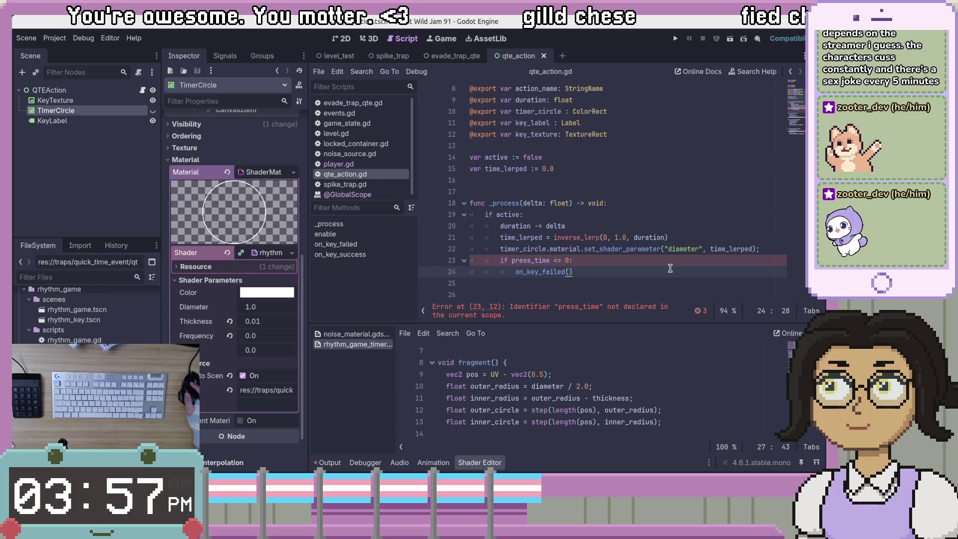
scroll(648, 269, "down", 2)
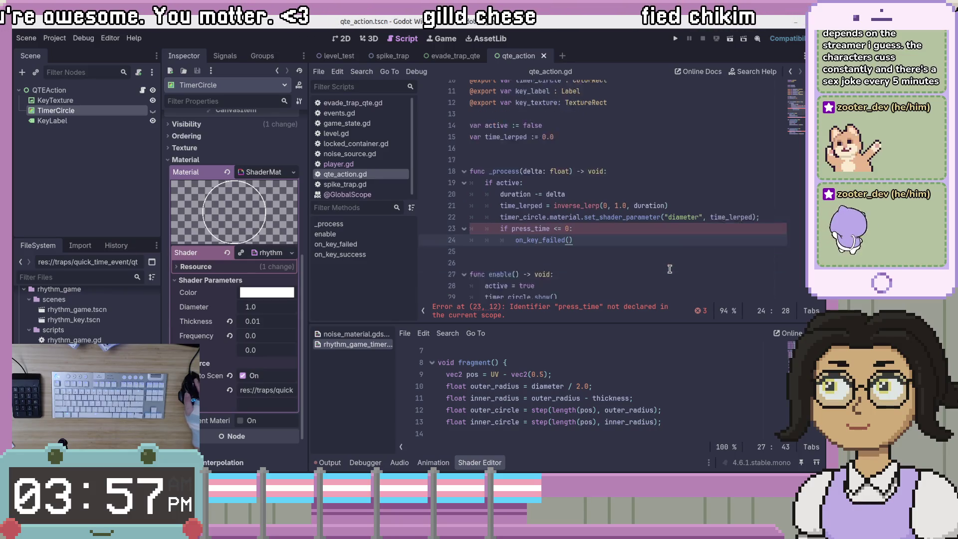
key("Left")
key("Left")
scroll(637, 268, "down", 3)
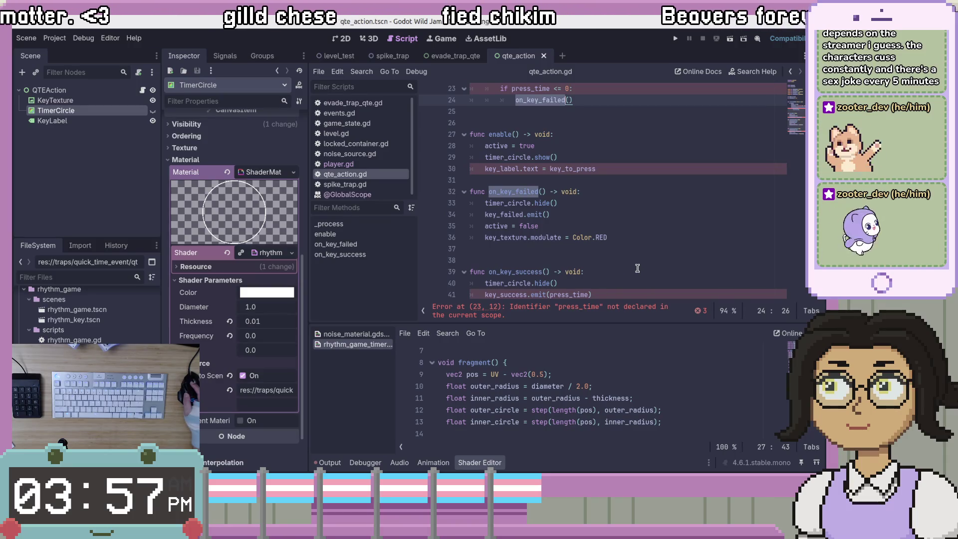
double_click(507, 214)
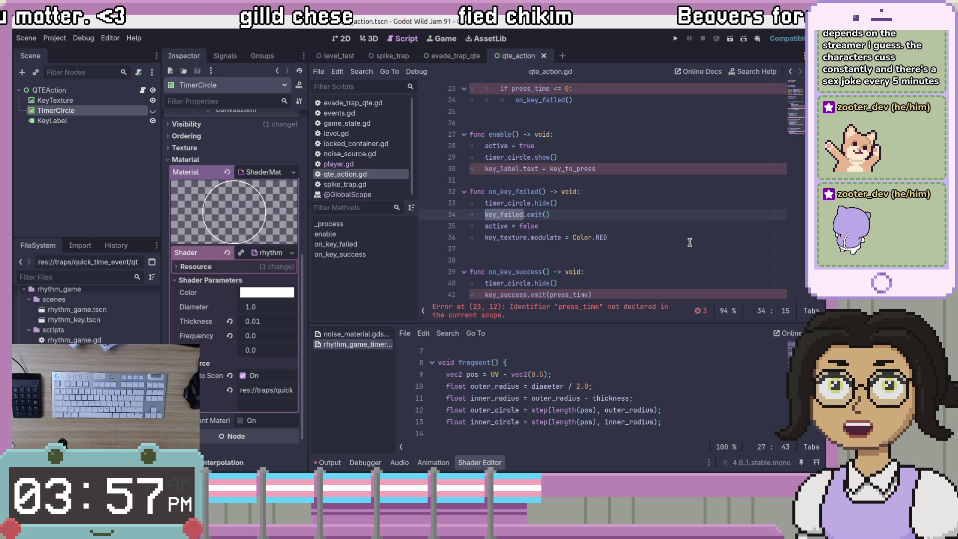
left_click(660, 196)
key("Up")
key("Up")
key("End")
key("shift+Up")
scroll(663, 215, "up", 1)
key("Down")
key("Down")
key("Down")
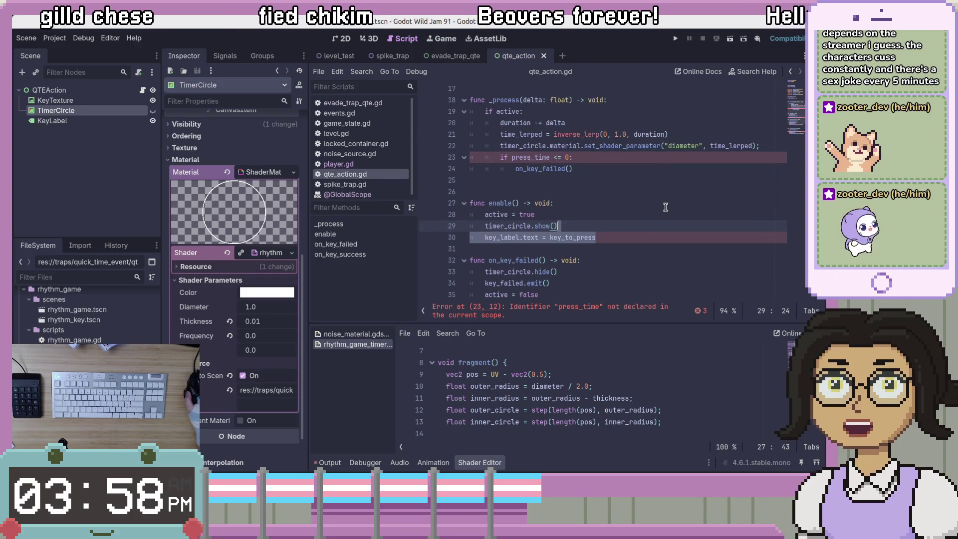
scroll(663, 196, "down", 1)
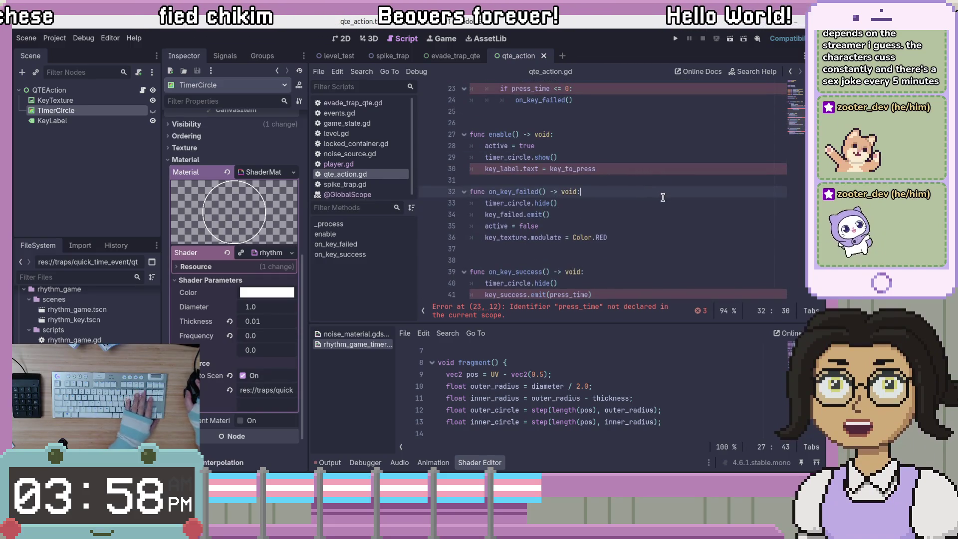
left_click(487, 169)
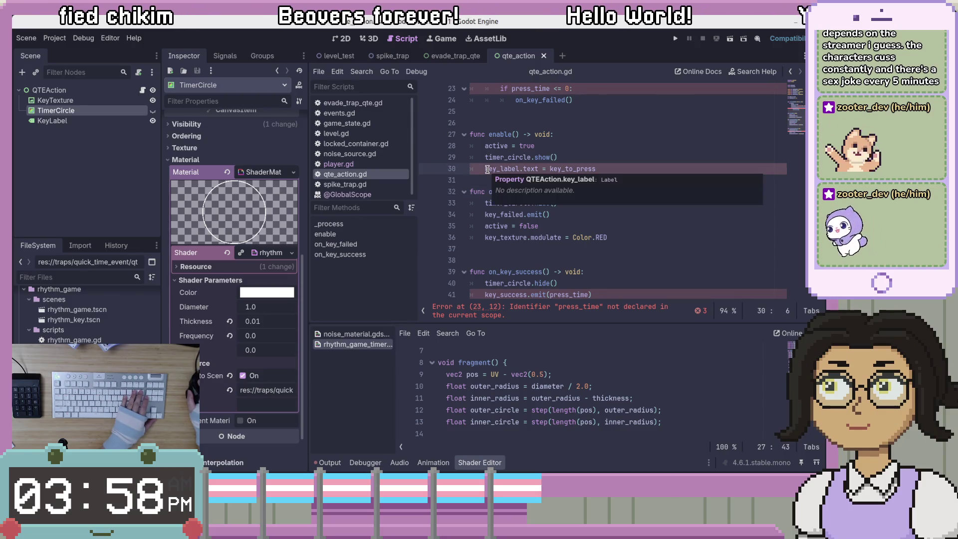
scroll(529, 173, "up", 5)
left_click(540, 191)
left_click(611, 267)
left_click(609, 260)
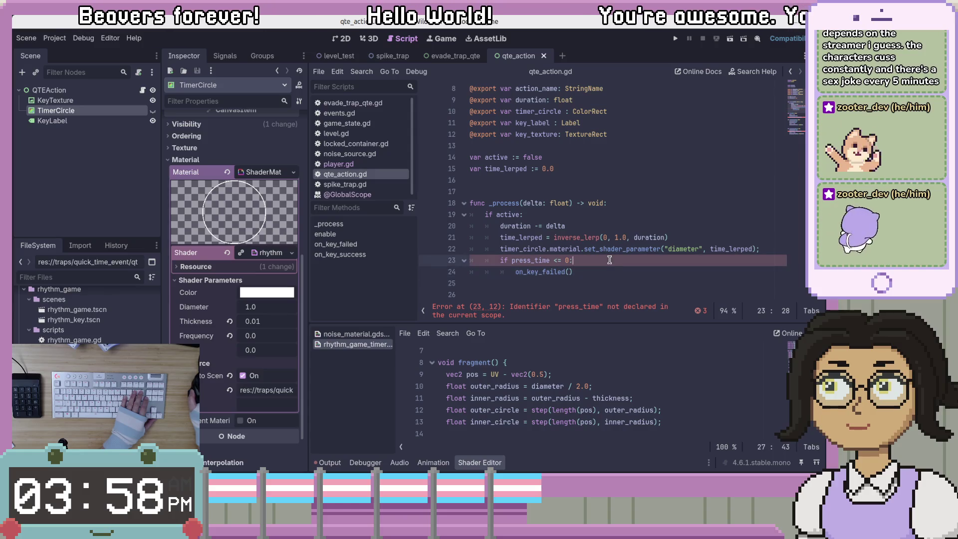
key("Up")
key("Up")
key("Up")
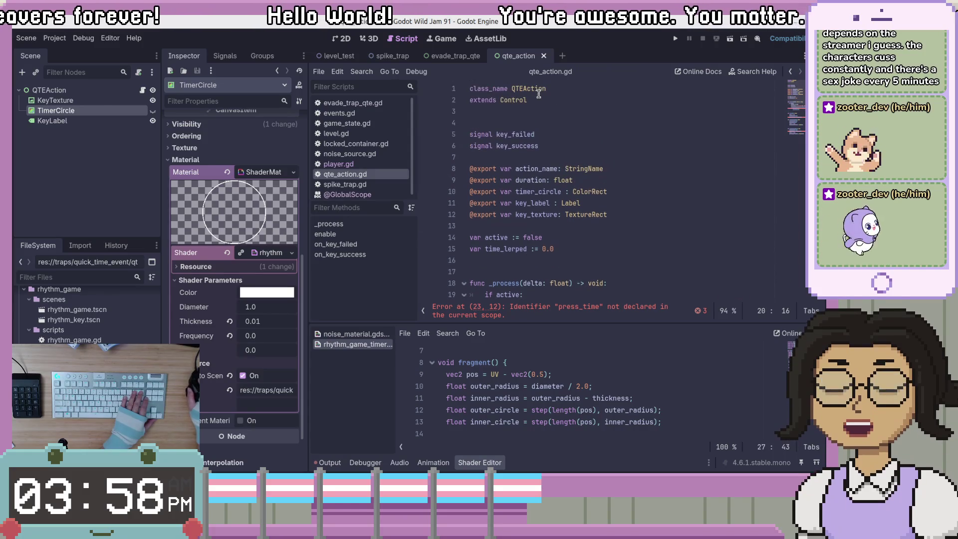
key("Down")
key("Down")
key("Down")
left_click(609, 169)
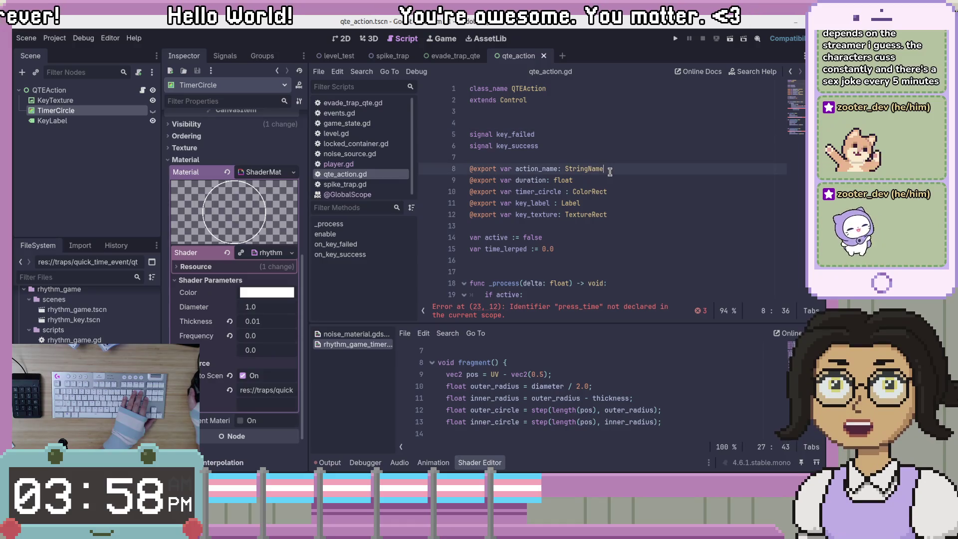
Step: Replace both signal declarations with 'signal finished(success: bool)' and save qte_action.gd
left_click_drag(611, 152, 499, 136)
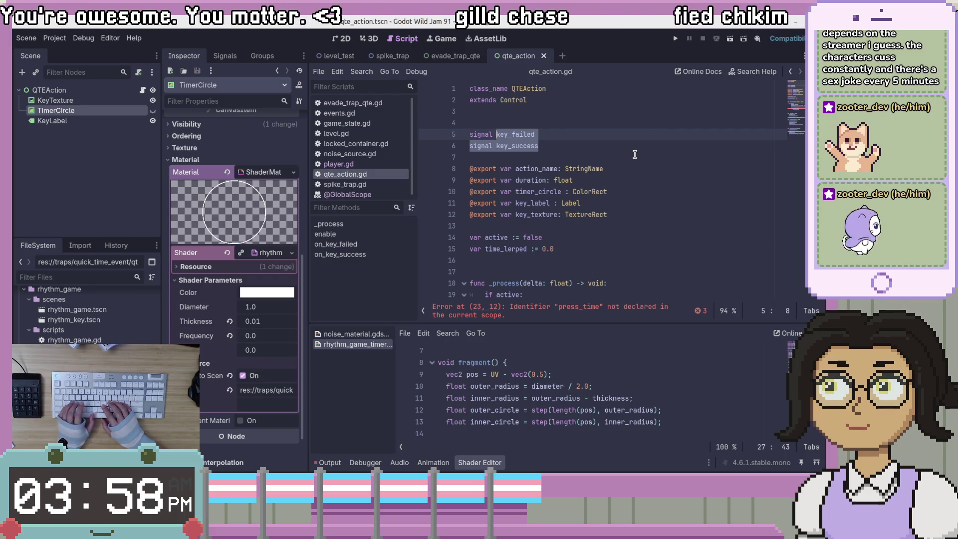
type("succ")
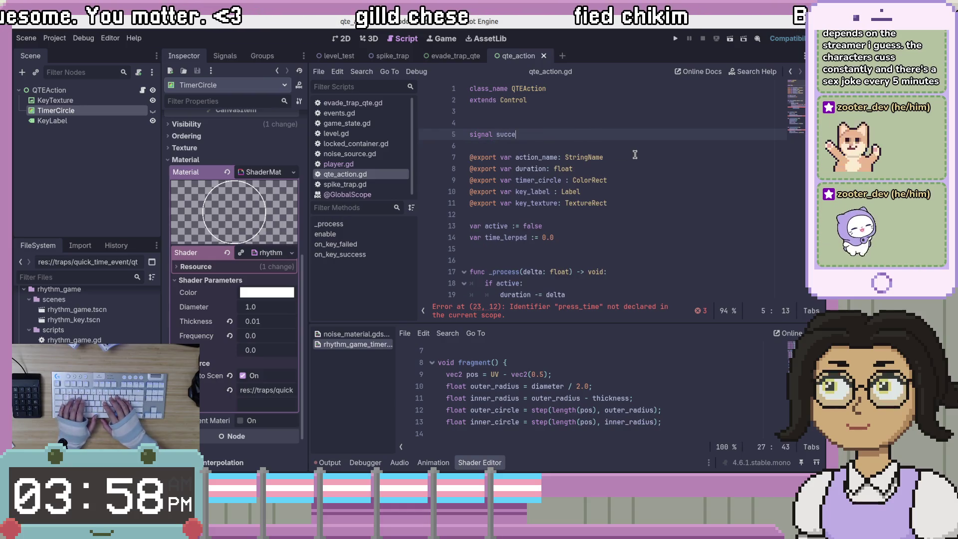
type("eded")
key("Return")
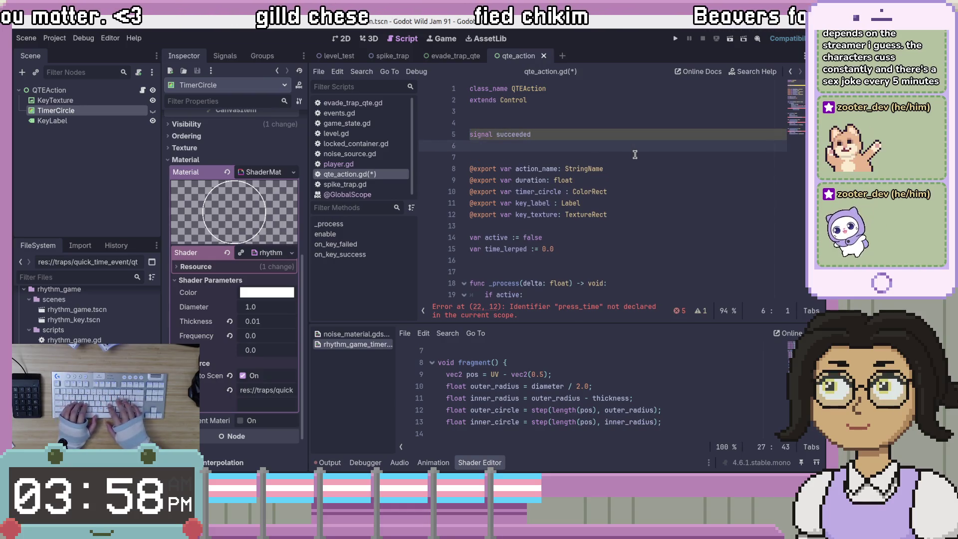
type("su")
key("BackSpace")
type("igna")
key("BackSpace")
key("BackSpace")
key("BackSpace")
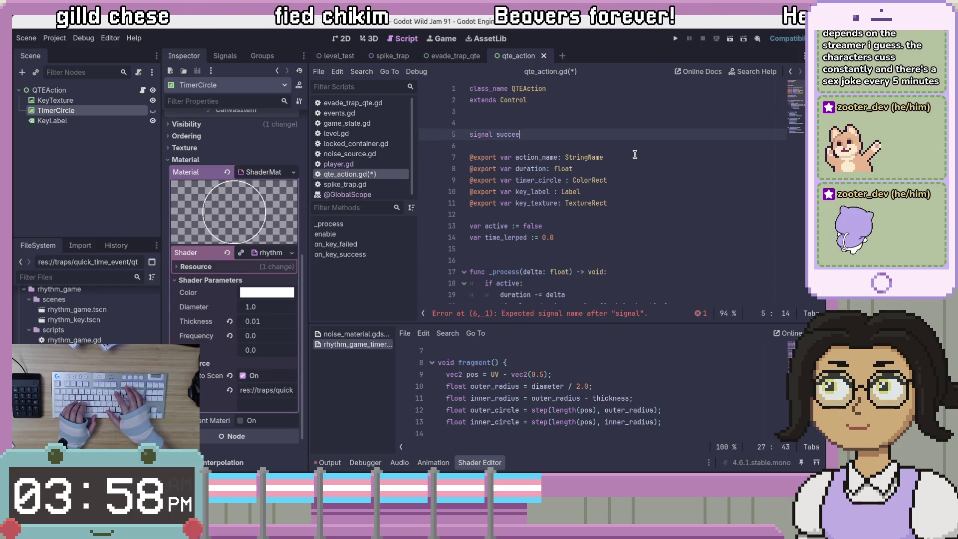
type("hed(bool")
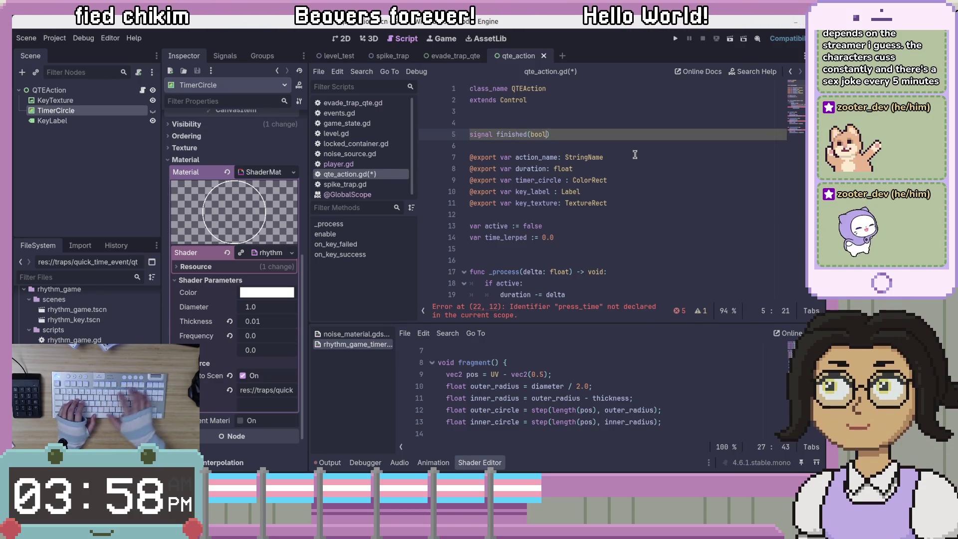
type("success:")
key("End")
key("ctrl+s")
scroll(638, 192, "down", 2)
scroll(638, 192, "down", 1)
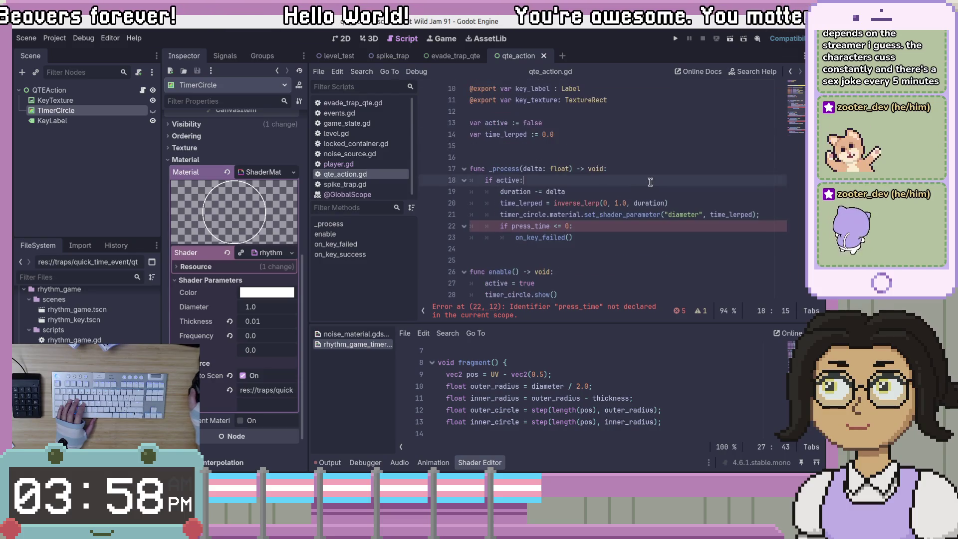
Step: Jump to the on_key_failed() definition and change its key_failed emit to finished with false
left_click(645, 236)
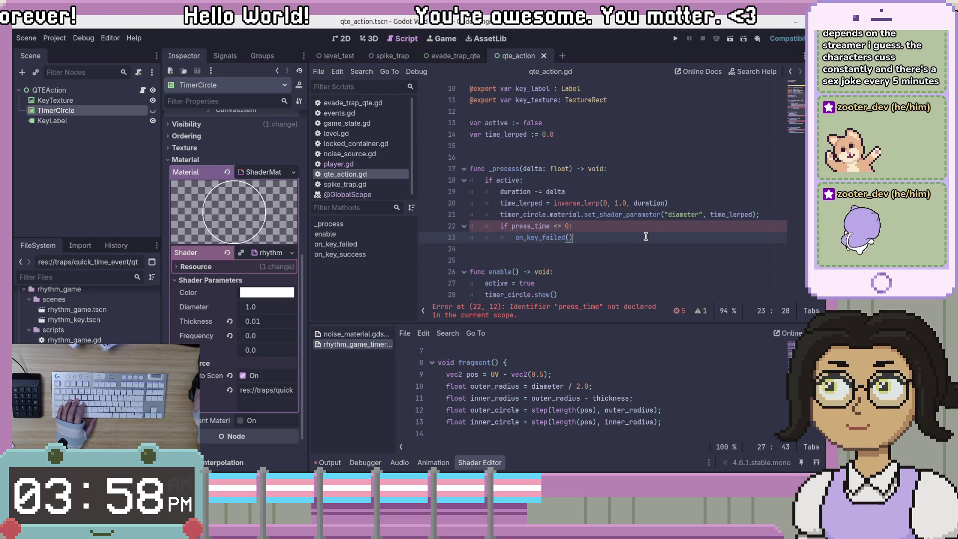
left_click(543, 238, "ctrl")
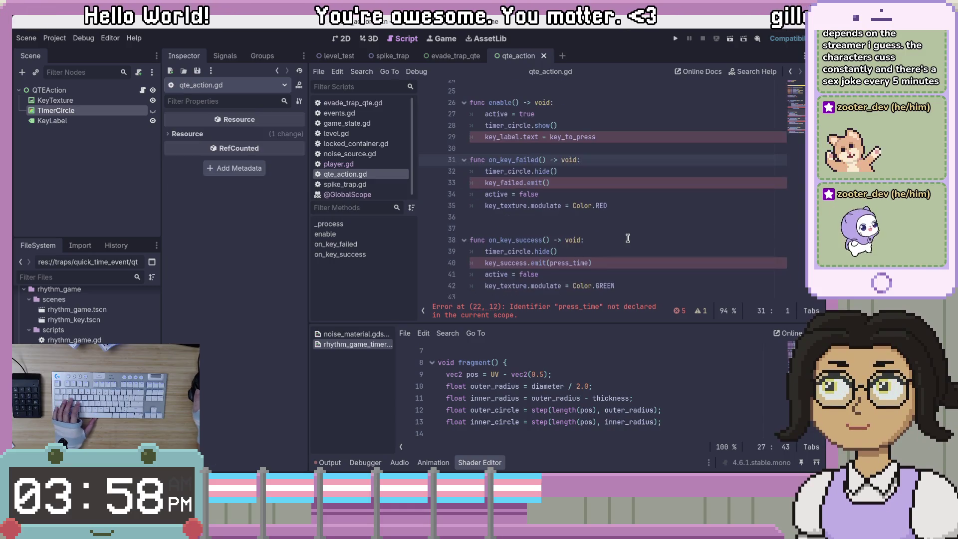
double_click(503, 214)
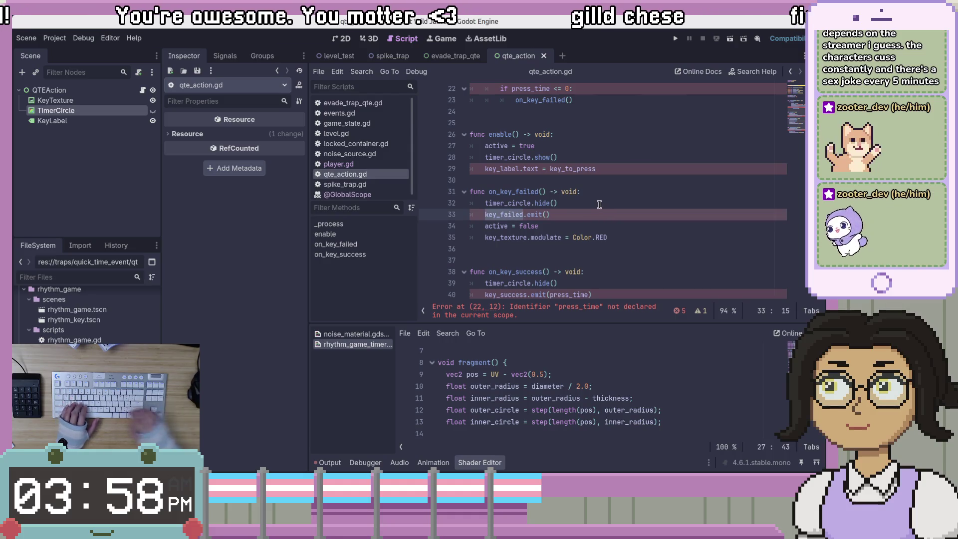
type("finished")
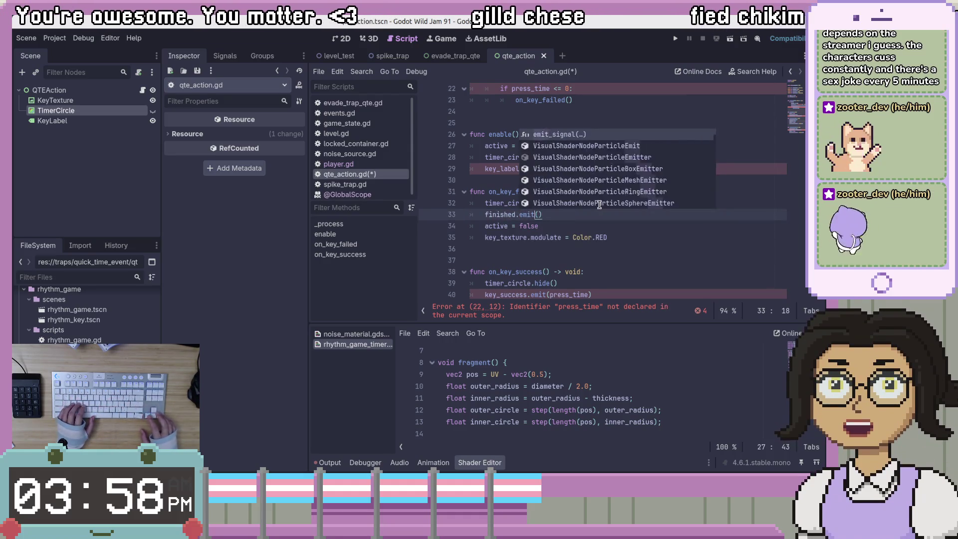
key("Right")
key("Right")
key("Right")
type("false")
key("Up")
key("Up")
key("Up")
key("Return")
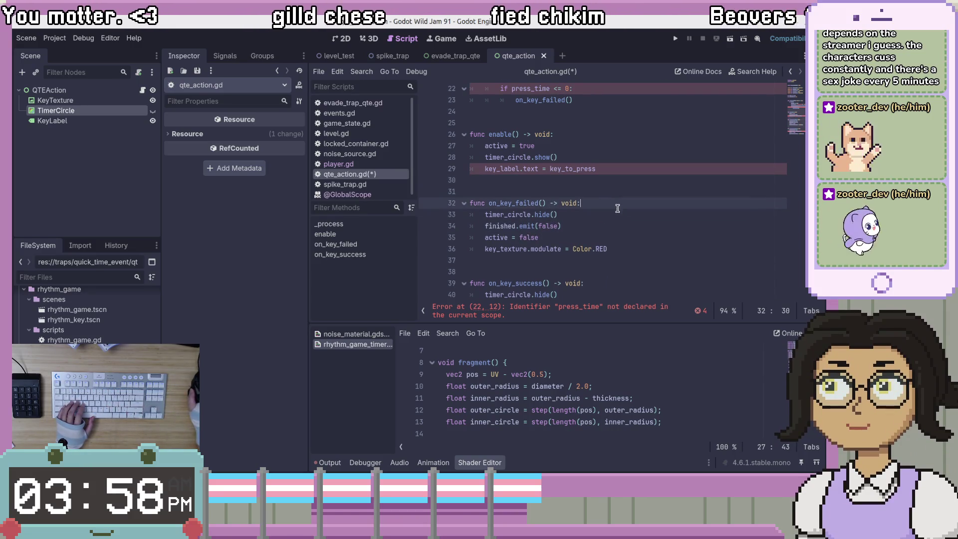
scroll(620, 199, "up", 1)
left_click_drag(628, 282, 641, 237)
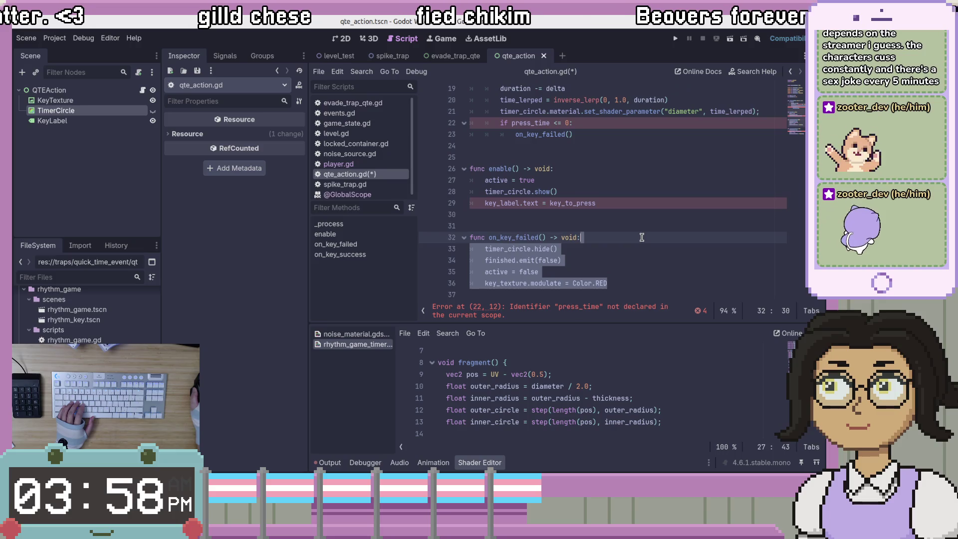
Step: Move on_key_failed's body lines under the press_time <= 0 check and indent them
double_click(503, 236)
scroll(645, 247, "down", 2)
scroll(642, 247, "up", 3)
scroll(641, 246, "down", 2)
left_click_drag(599, 234, 589, 192)
scroll(550, 244, "up", 2)
left_click_drag(524, 272, 579, 146)
left_click(508, 157)
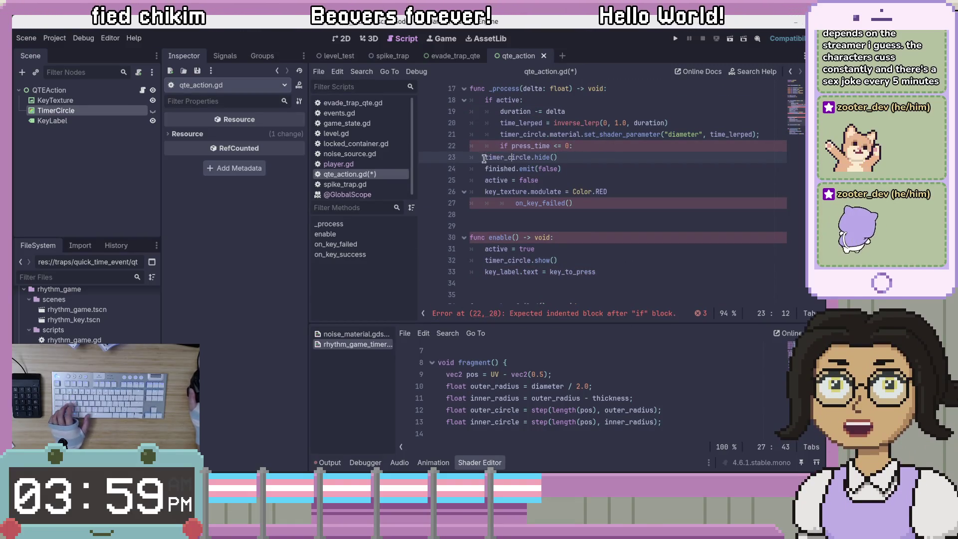
left_click_drag(484, 157, 648, 203)
key("Tab")
left_click(666, 198)
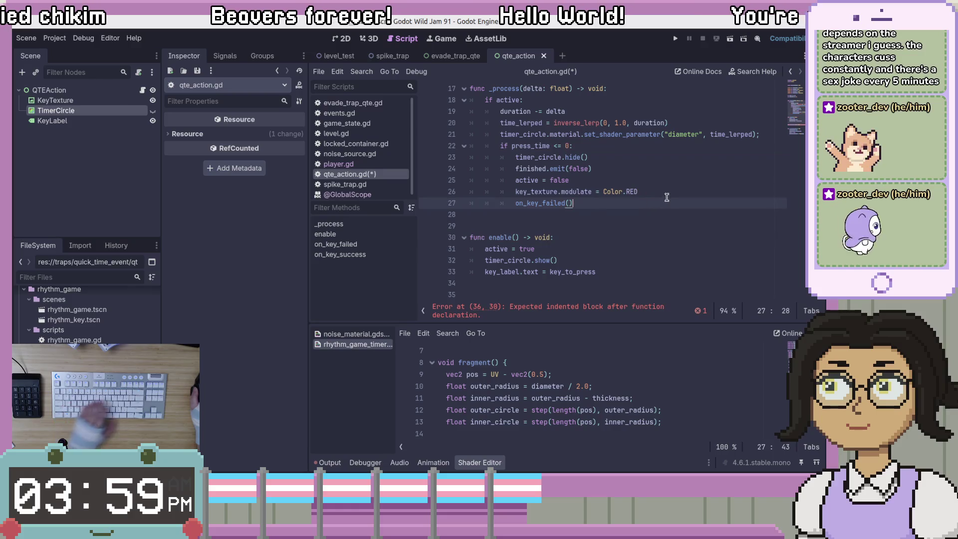
Step: Delete the leftover empty on_key_failed function and its call
scroll(668, 195, "down", 2)
left_click_drag(652, 220, 659, 193)
key("BackSpace")
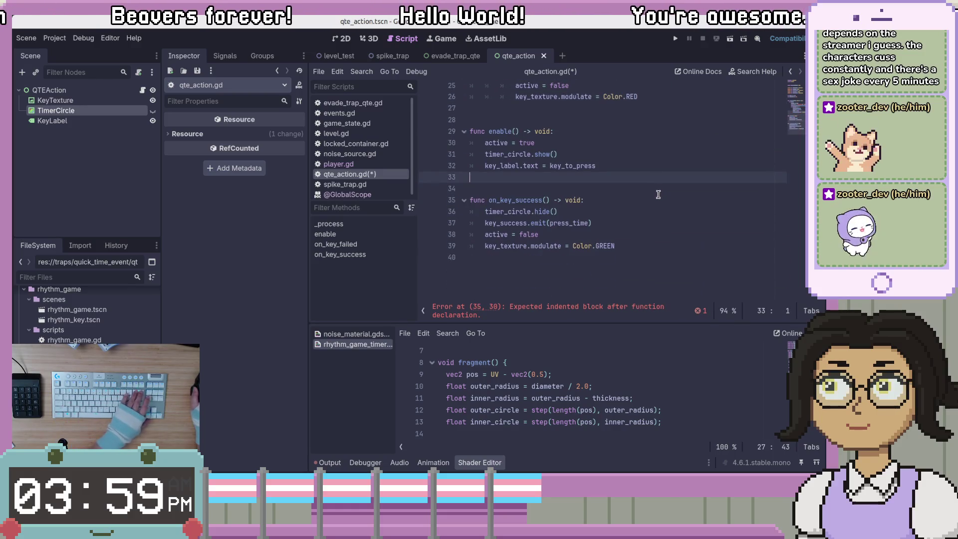
scroll(659, 193, "up", 4)
Step: Change the failure condition from press_time to duration <= 0
left_click(607, 185)
scroll(609, 208, "down", 2)
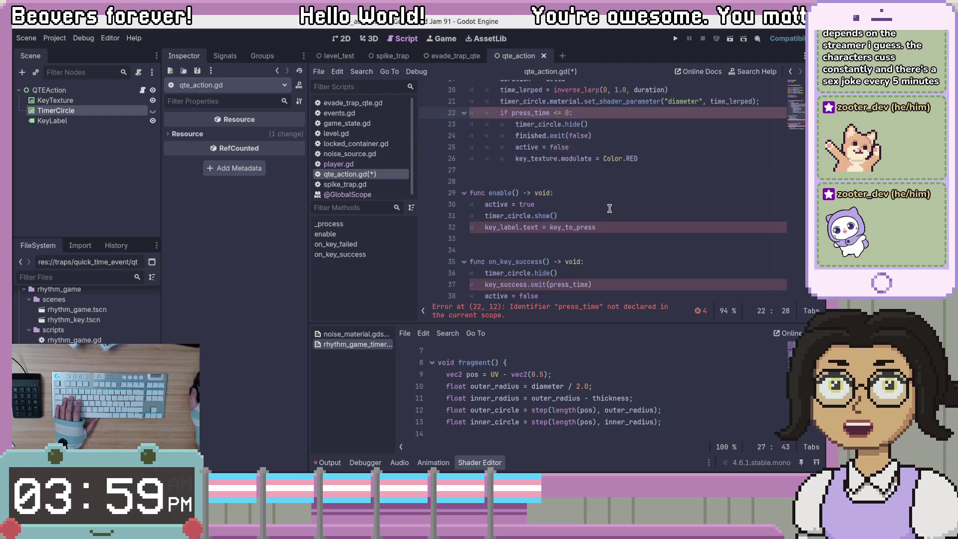
scroll(609, 208, "down", 1)
double_click(526, 238)
scroll(567, 250, "up", 1)
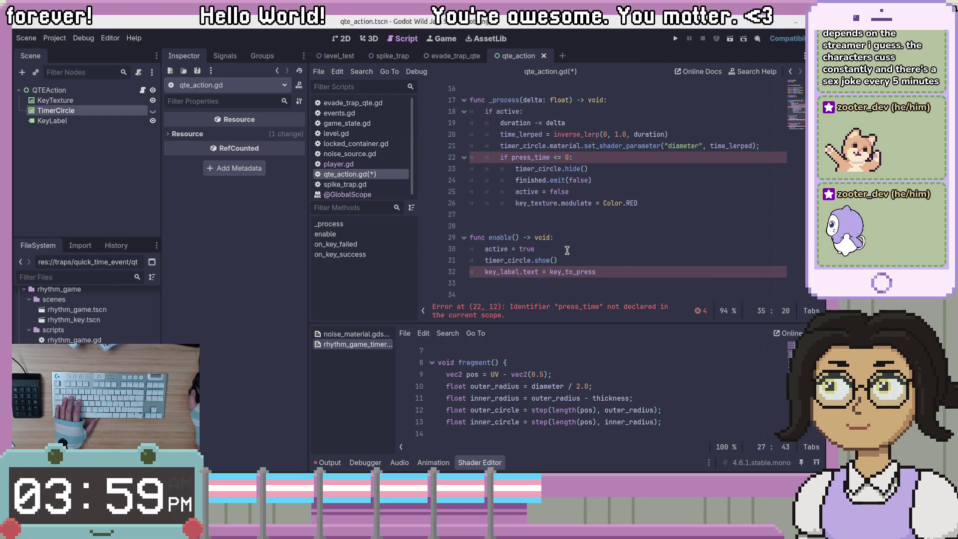
scroll(568, 250, "up", 1)
double_click(546, 191)
type("duration")
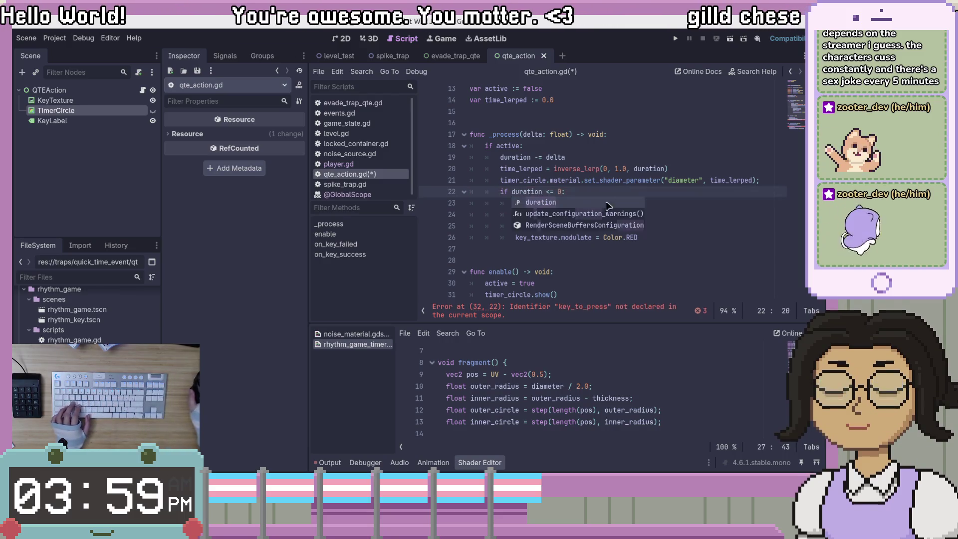
left_click(629, 237)
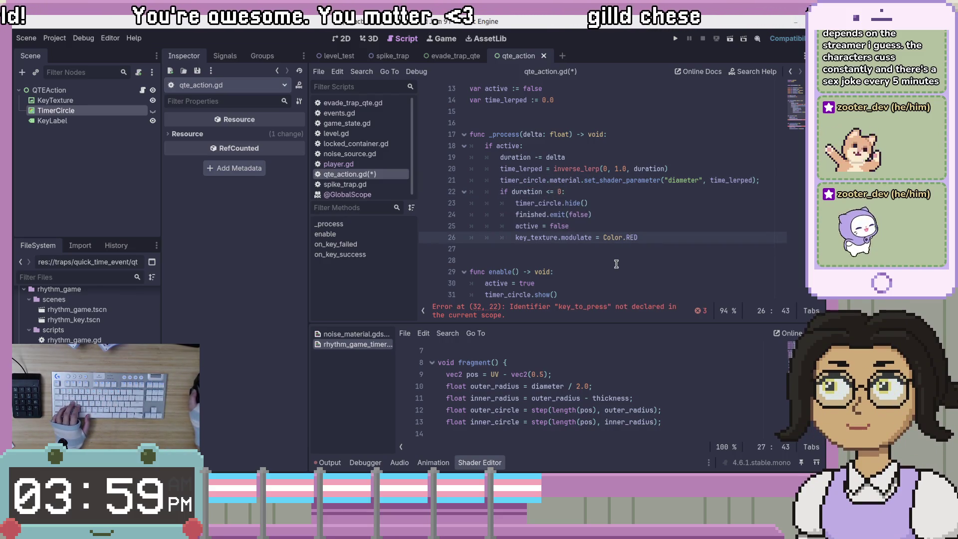
scroll(615, 264, "up", 4)
double_click(530, 169)
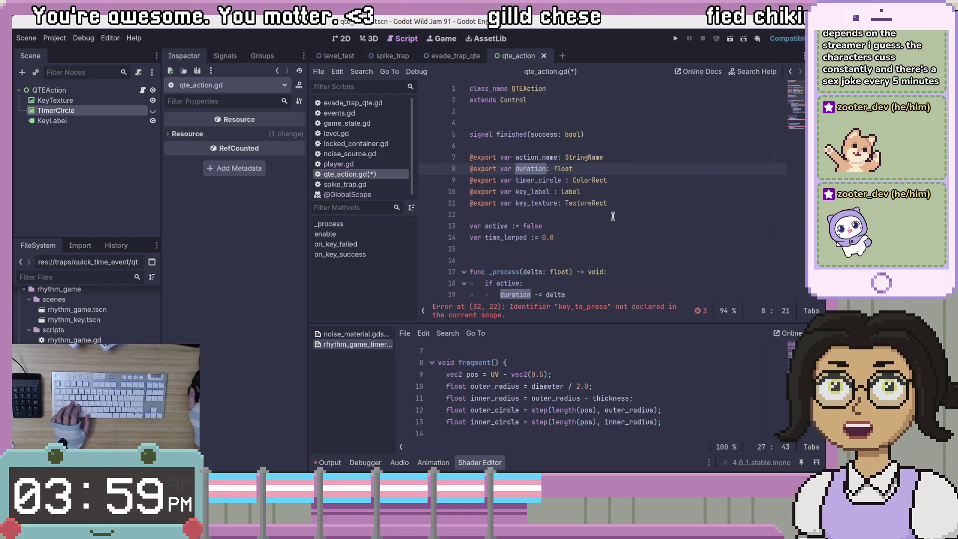
key("Right")
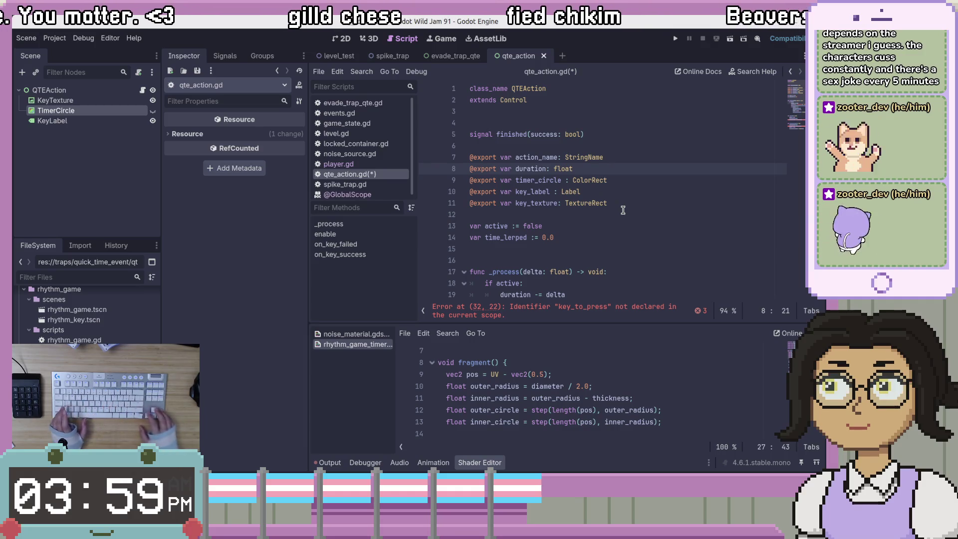
key("ctrl+shift+Left")
type("t")
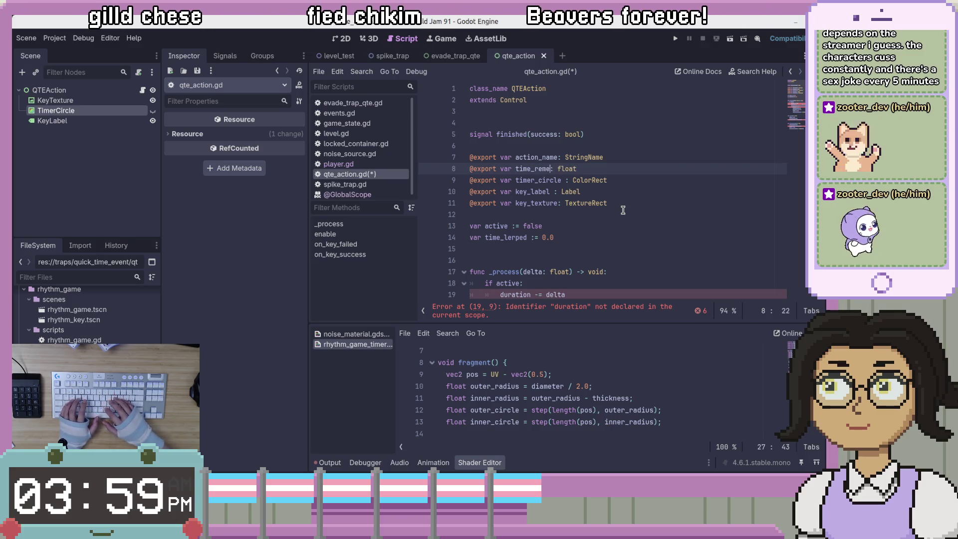
left_click(617, 205)
key("ctrl+s")
key("Down")
key("Down")
key("Down")
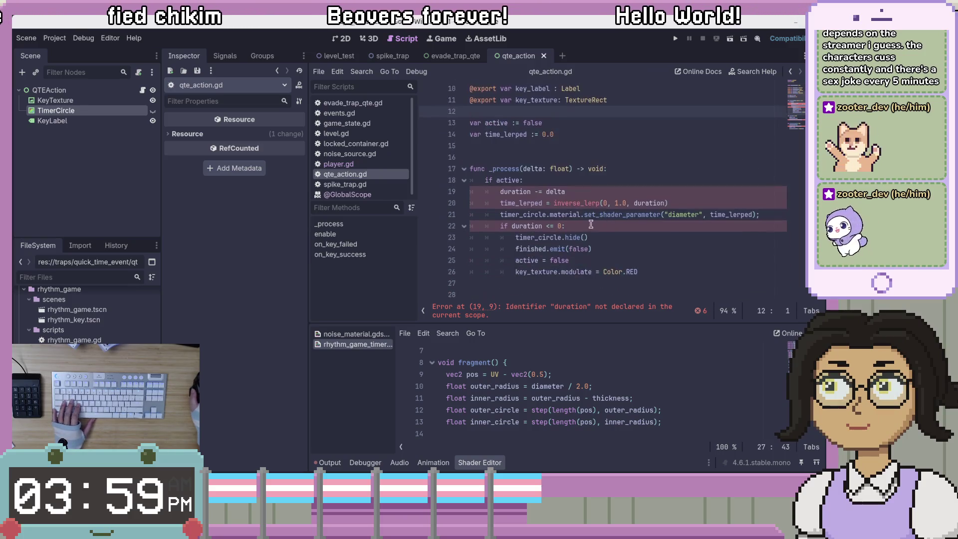
scroll(512, 229, "up", 2)
double_click(526, 260)
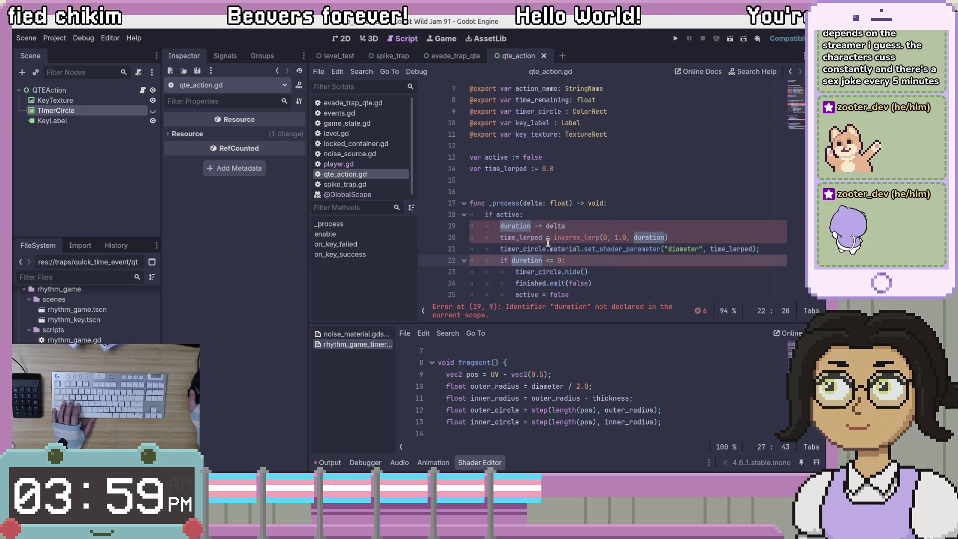
double_click(528, 227)
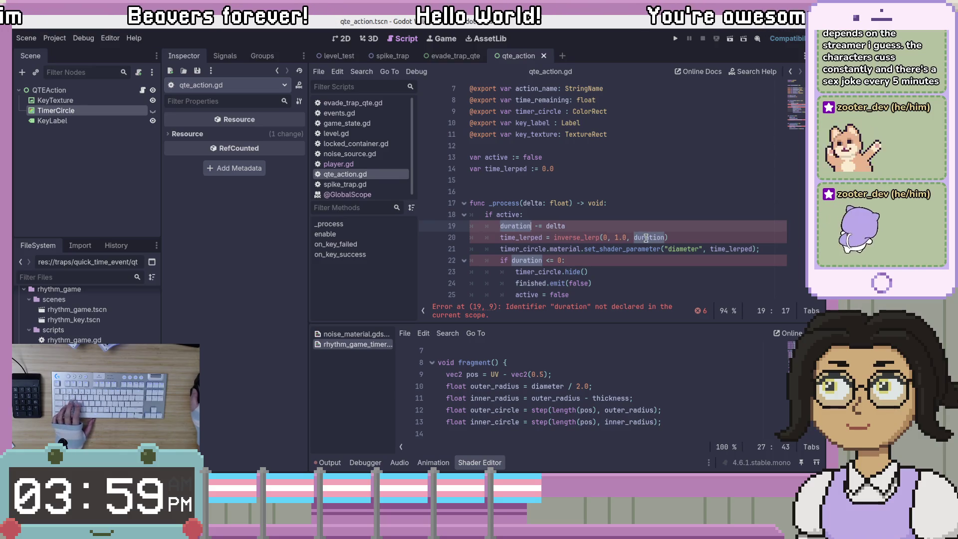
scroll(664, 252, "down", 4)
scroll(705, 257, "down", 1)
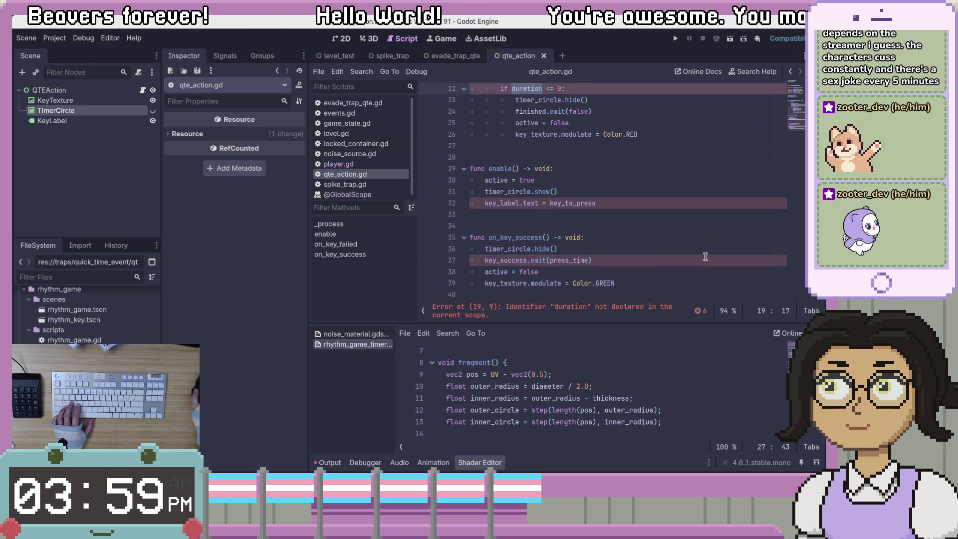
type("time_remaining -= delta")
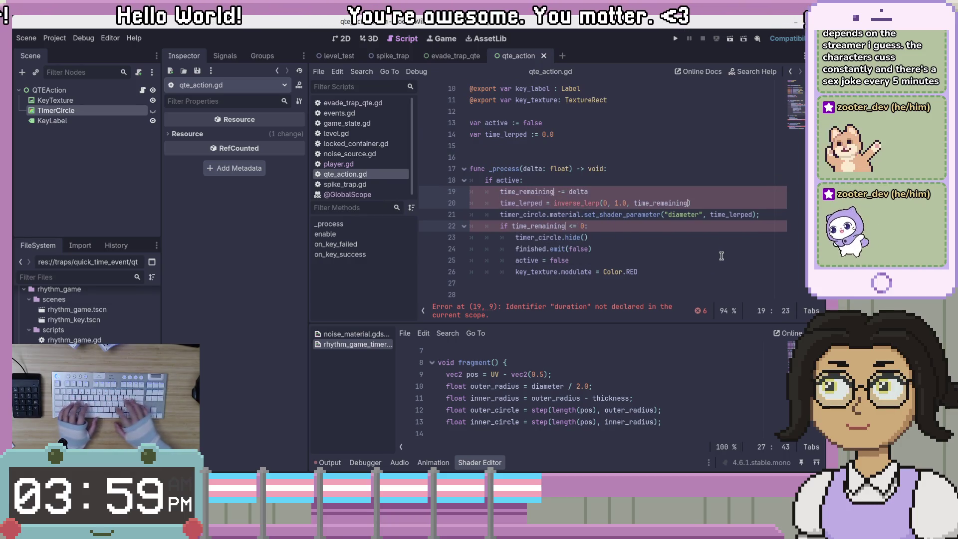
left_click(538, 203)
scroll(554, 225, "up", 2)
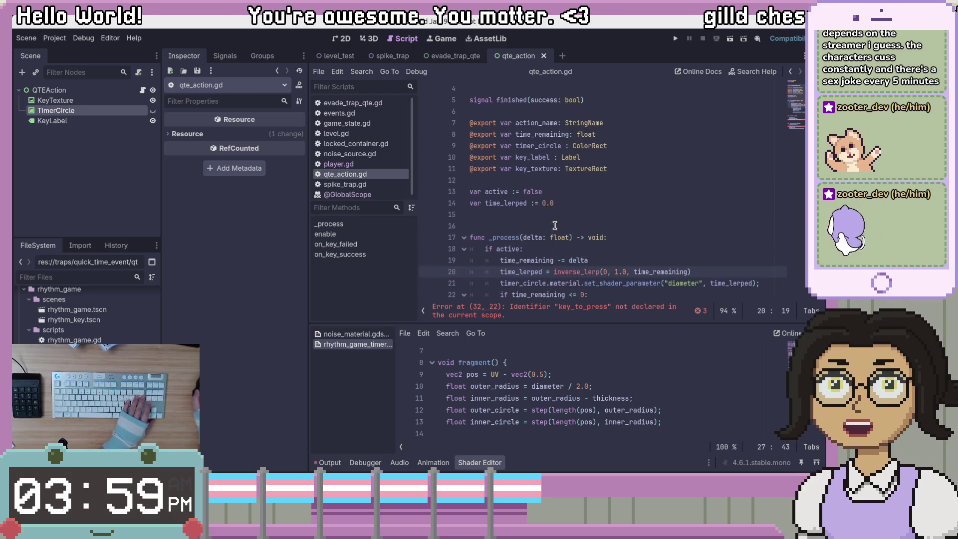
left_click(576, 134)
scroll(576, 134, "down", 2)
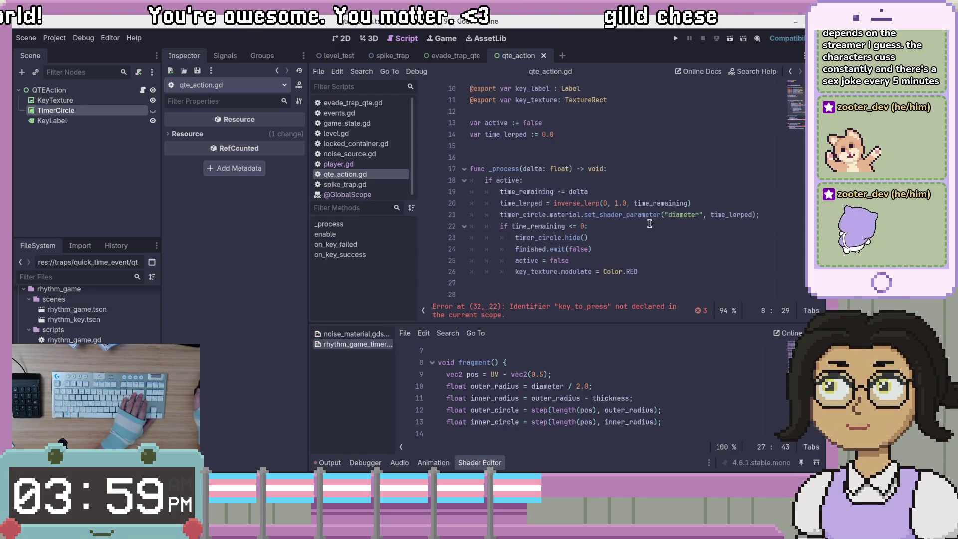
left_click(614, 227)
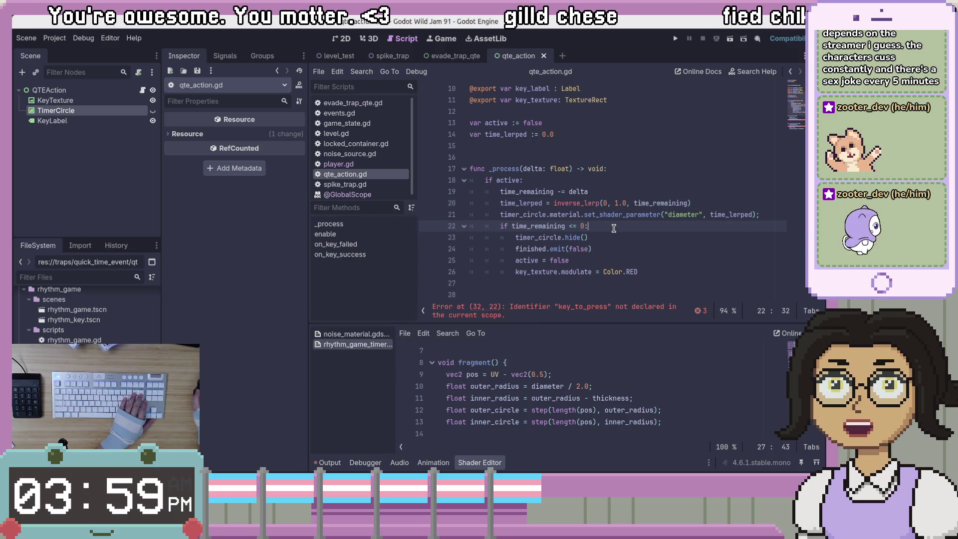
left_click_drag(543, 203, 521, 204)
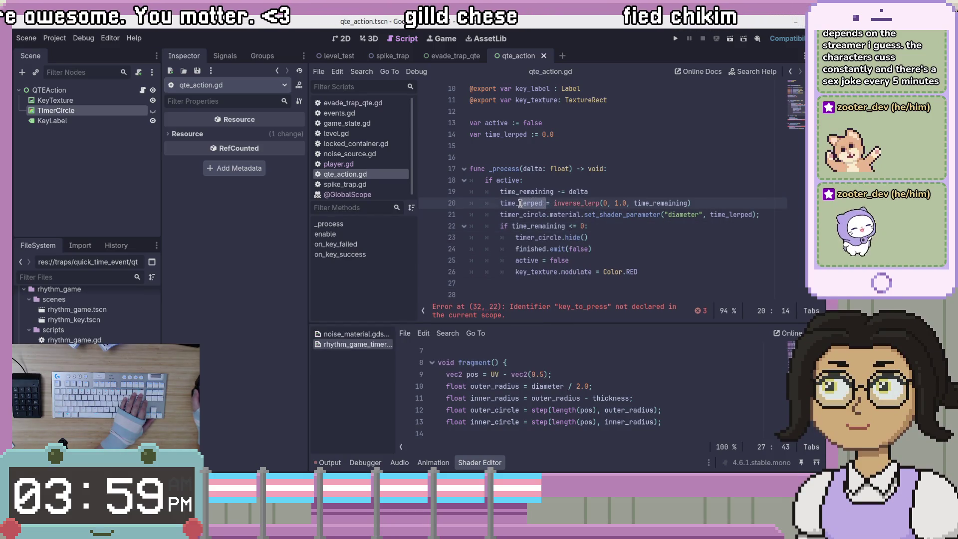
type("remaining_f")
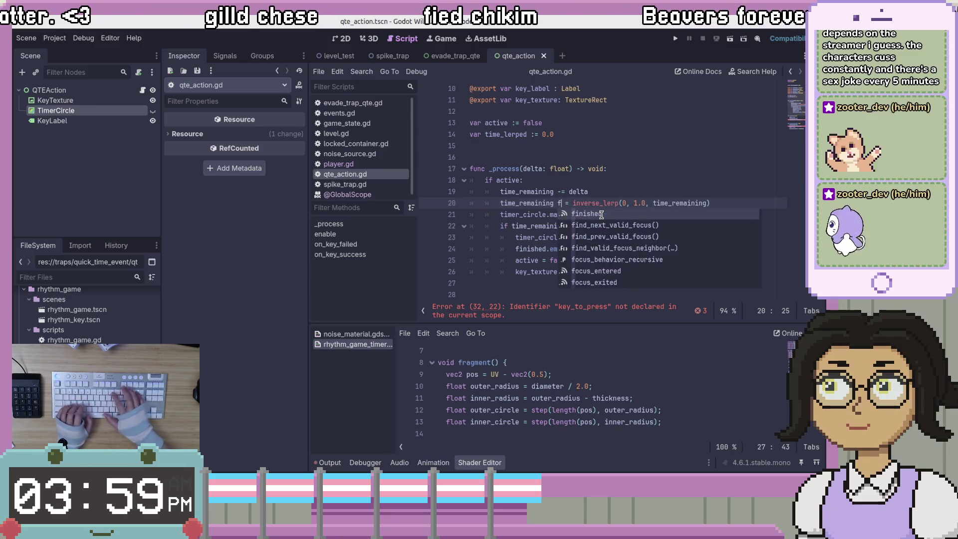
type("c")
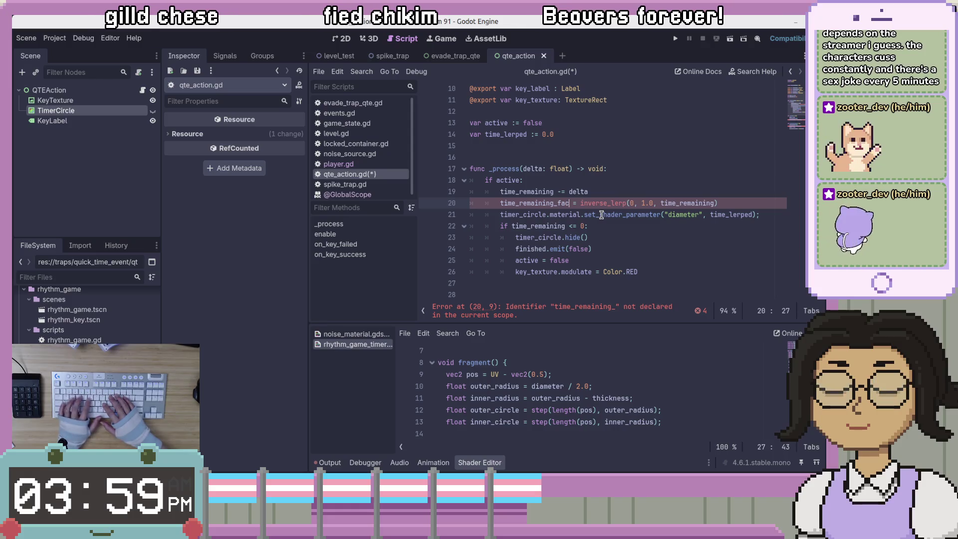
key("BackSpace")
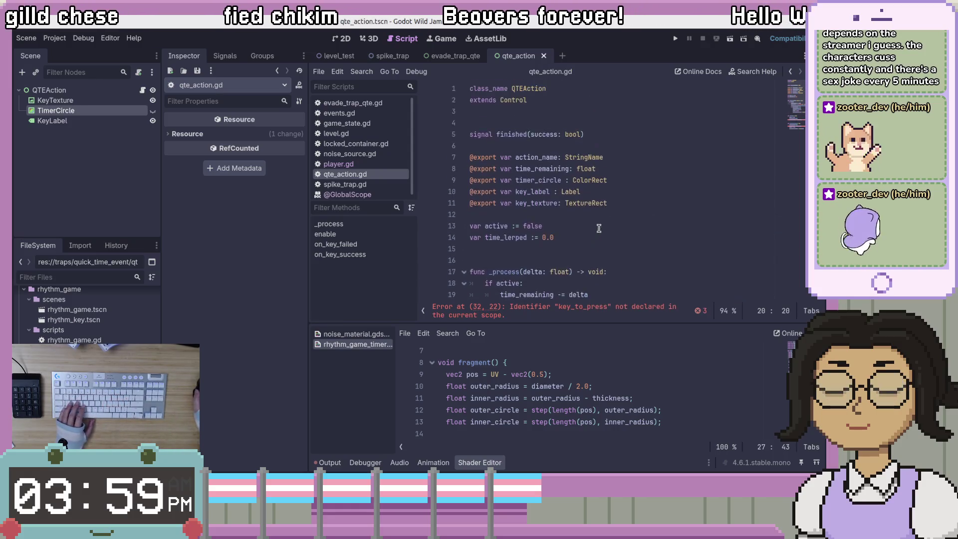
left_click(587, 209, "ctrl")
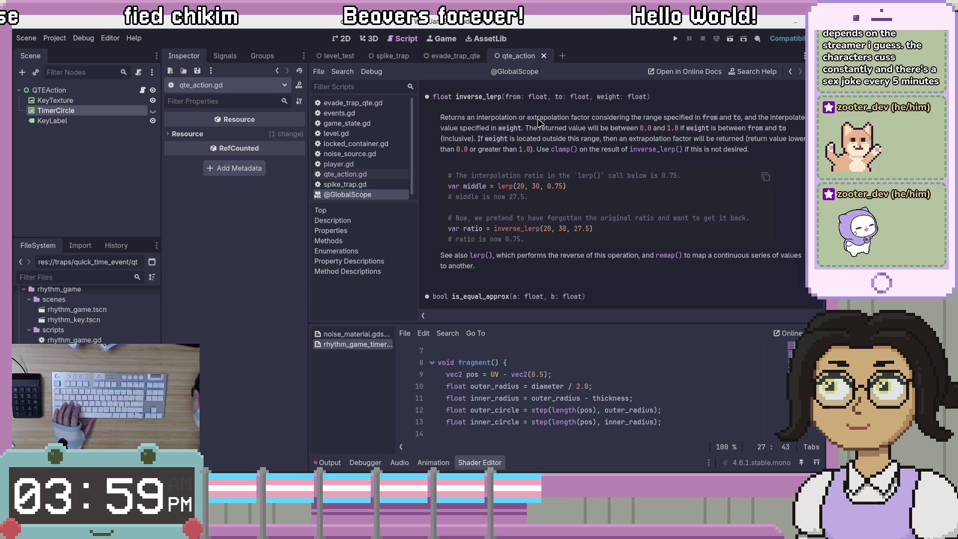
Step: Rename every occurrence of time_lerped to time_remaining_factor in qte_action.gd and save
key("alt+Left")
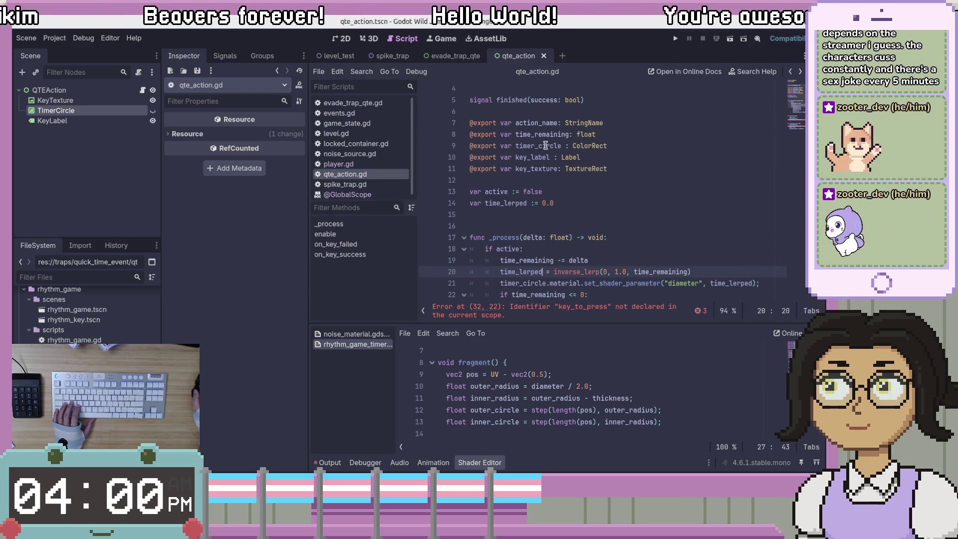
scroll(531, 184, "up", 1)
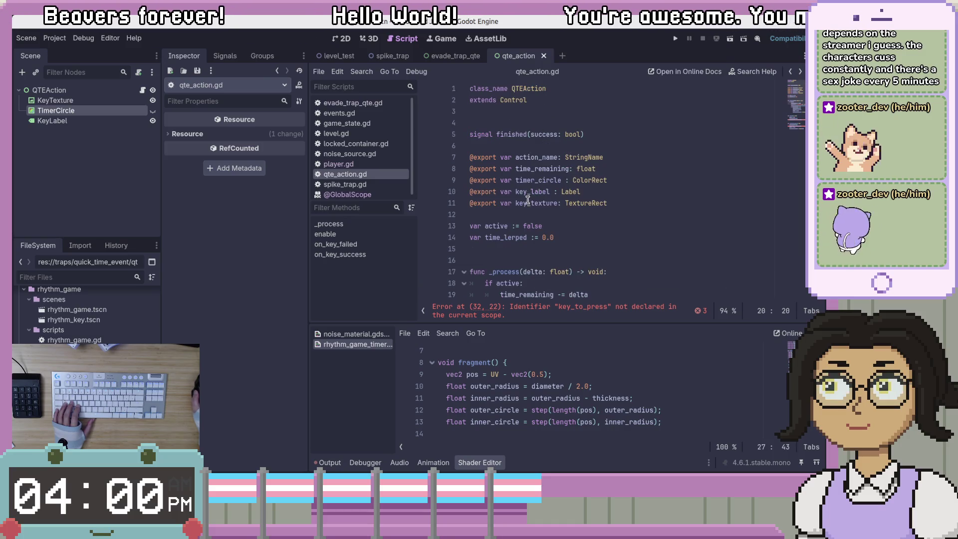
scroll(525, 236, "down", 2)
double_click(510, 172)
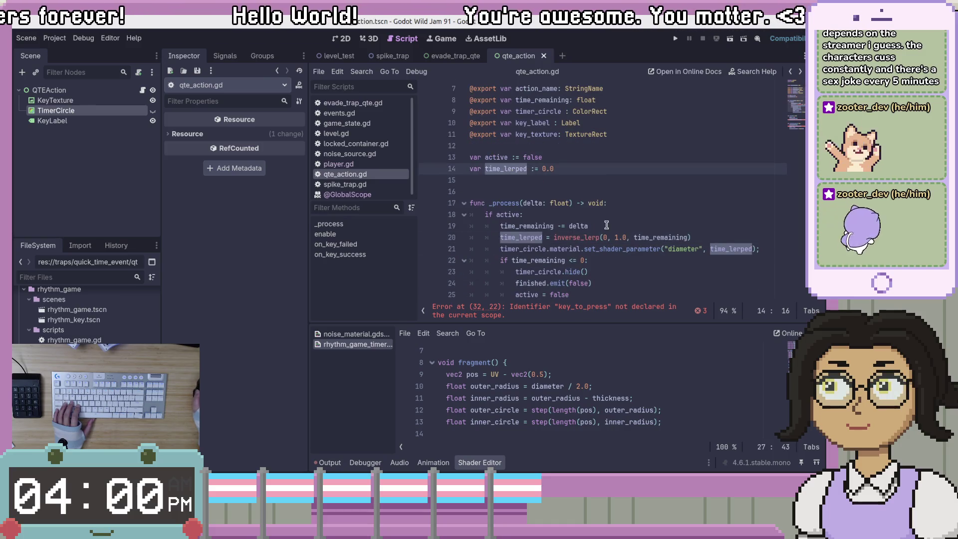
left_click(605, 173)
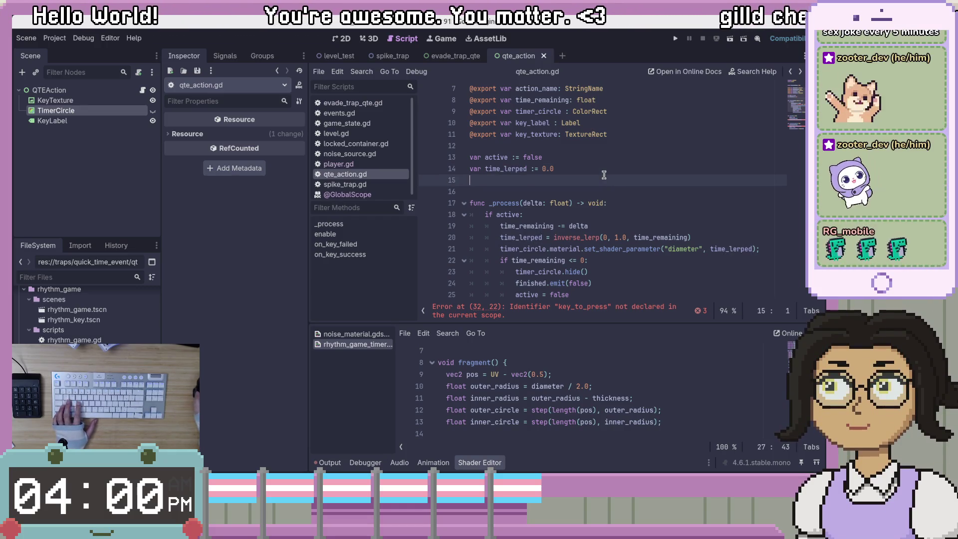
double_click(504, 169)
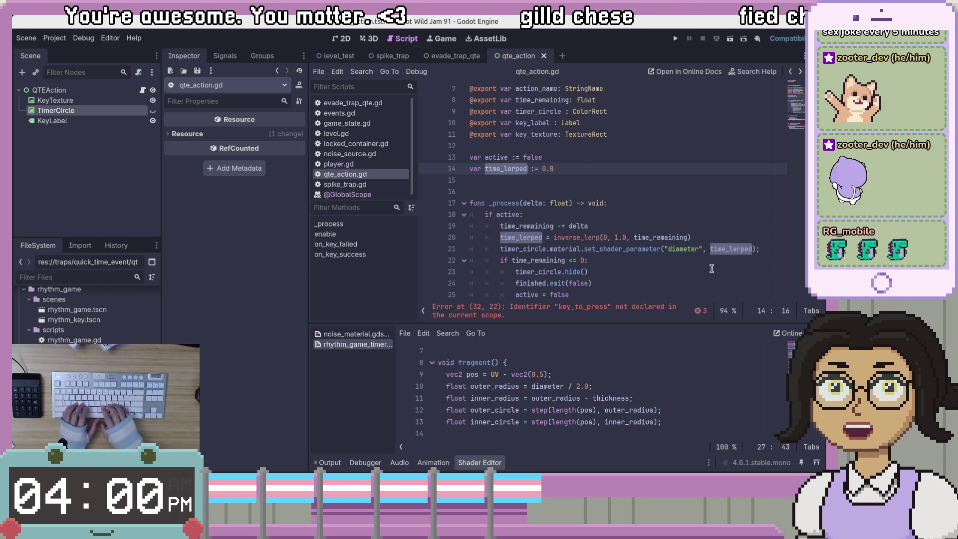
key("ctrl+d")
key("ctrl+d")
type("time_")
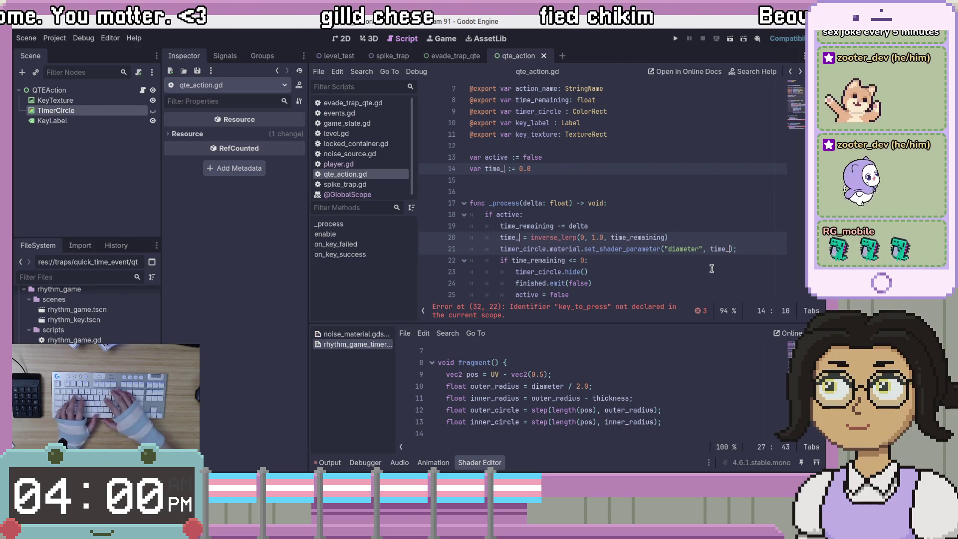
type("remaining_fact")
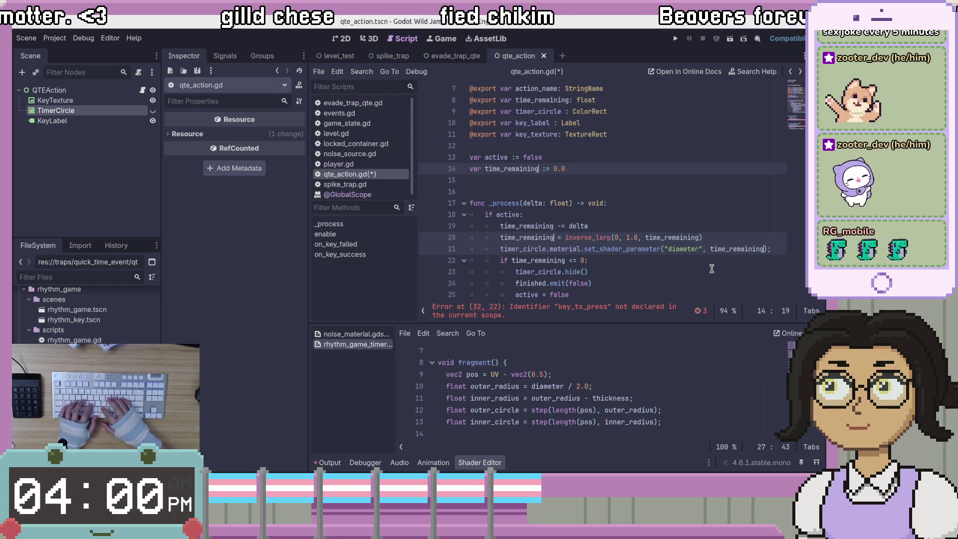
type("or")
key("ctrl+s")
Step: Change the 0 argument in the inverse_lerp call to 0.0
left_click(715, 260)
left_click(654, 236)
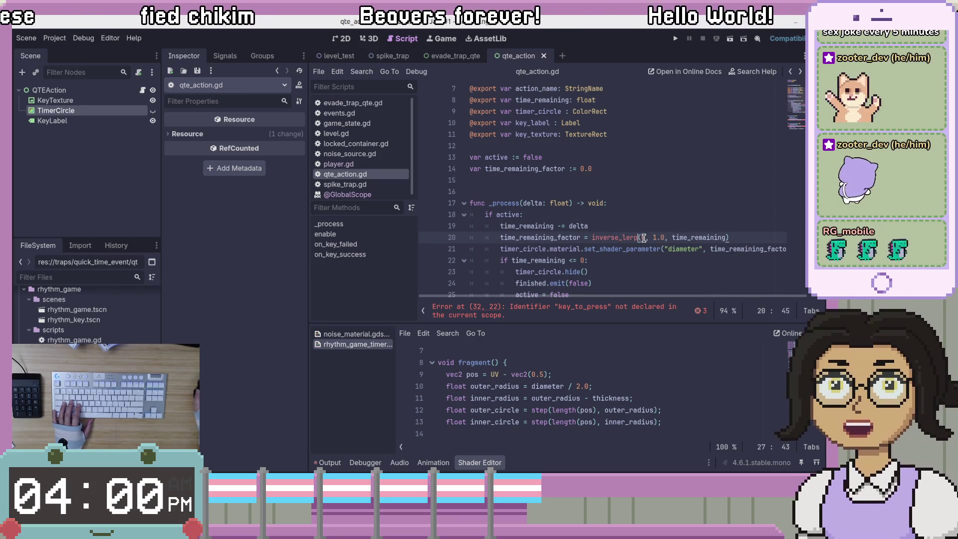
type(".0")
left_click(698, 237)
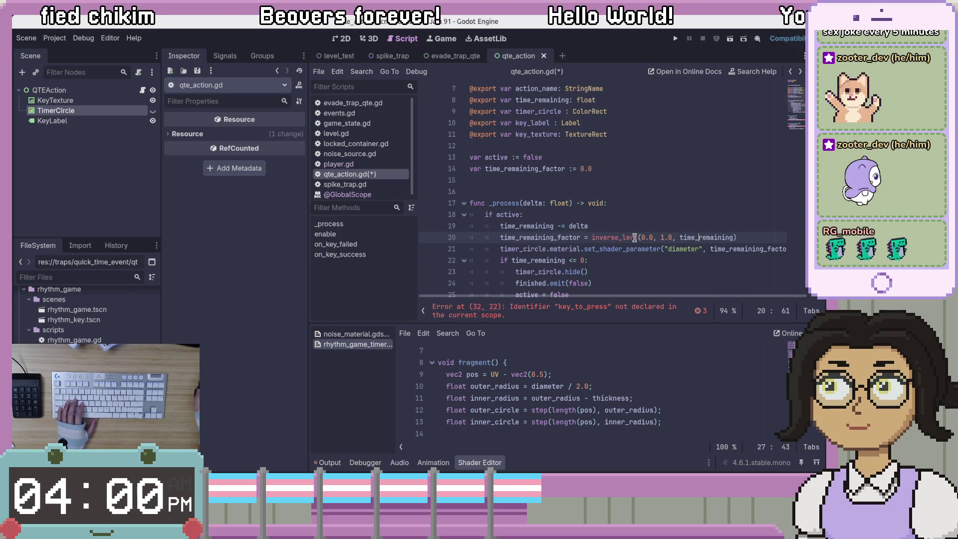
scroll(721, 242, "up", 2)
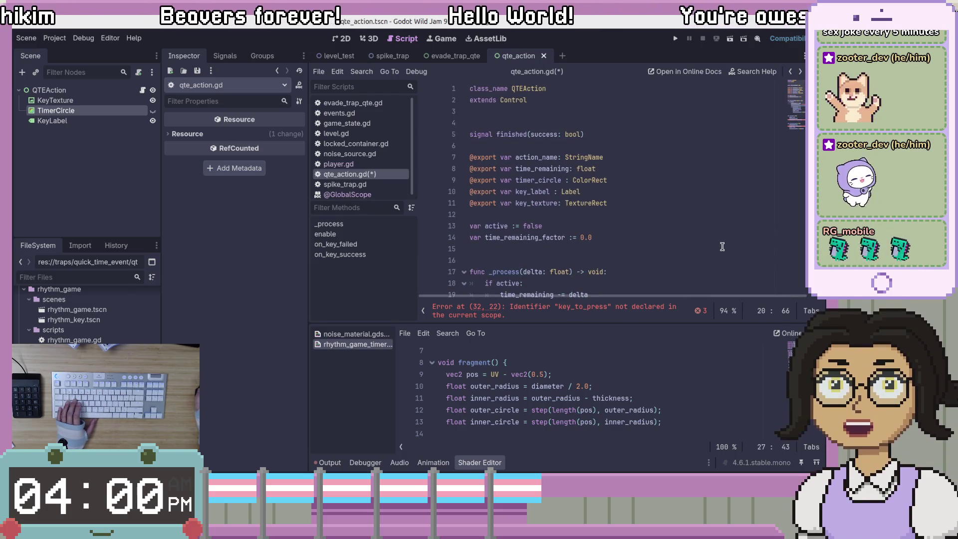
left_click(713, 240)
scroll(713, 239, "down", 4)
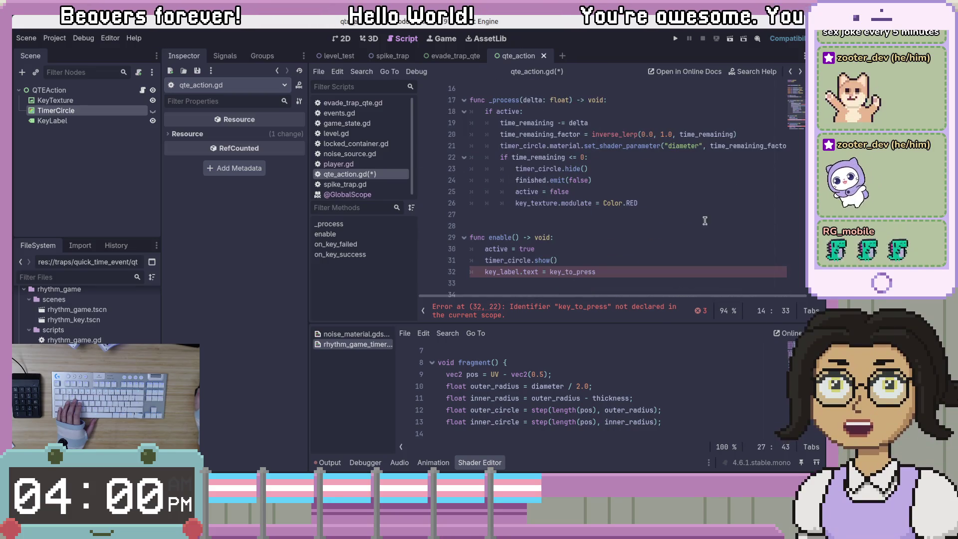
left_click(704, 244)
scroll(704, 218, "up", 1)
Step: Make the timeout check compare against 0.0, then review the timer_circle and active uses
left_click(667, 225)
key("ctrl+s")
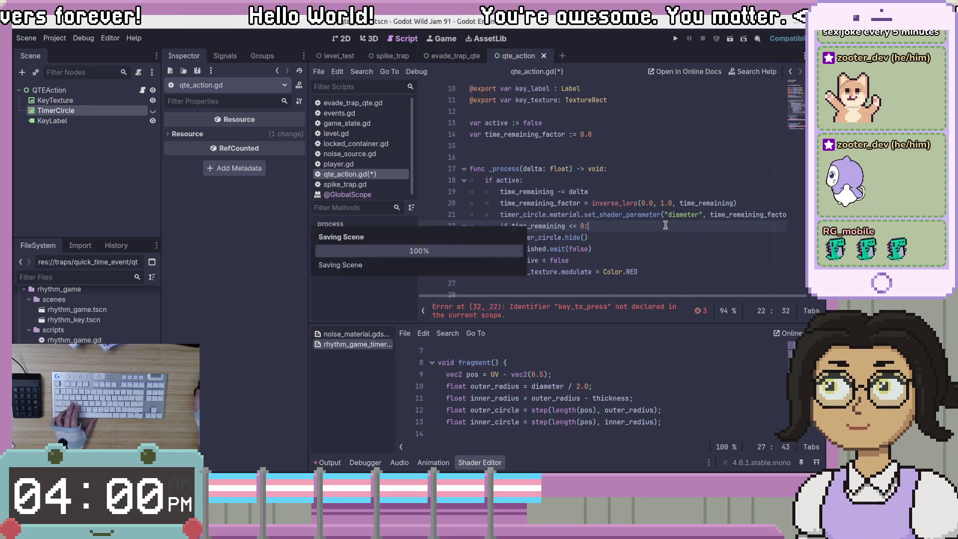
scroll(667, 225, "down", 3)
scroll(591, 183, "up", 1)
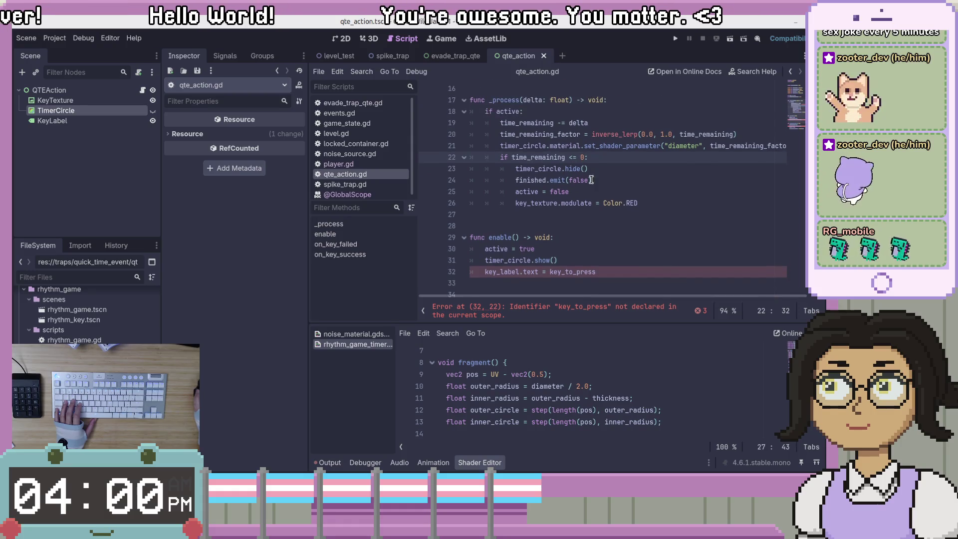
type(".0")
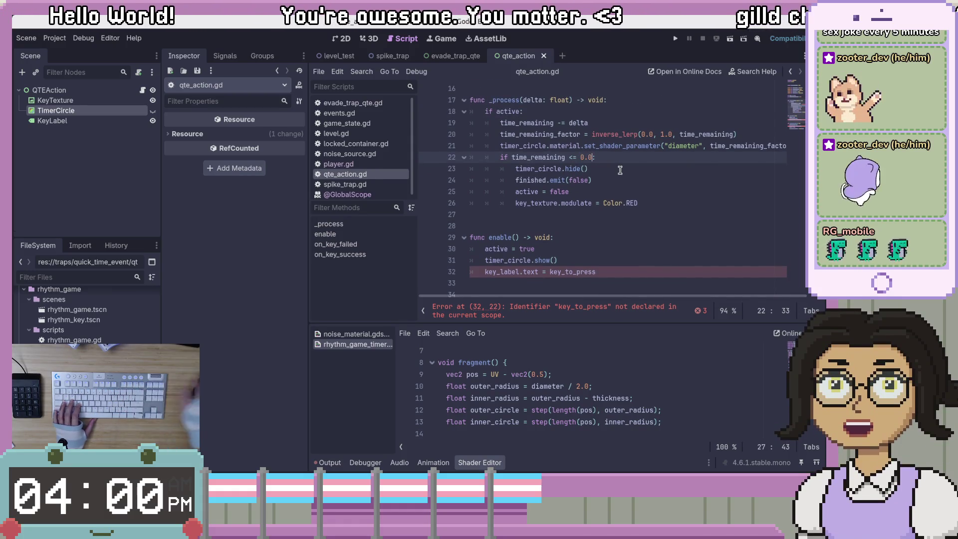
left_click(606, 171)
double_click(527, 168)
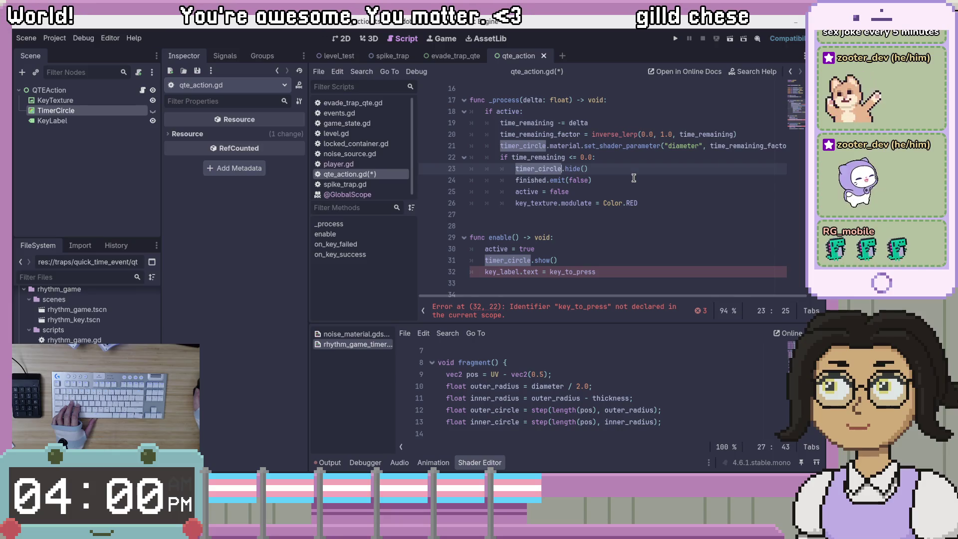
left_click(634, 178)
double_click(522, 188)
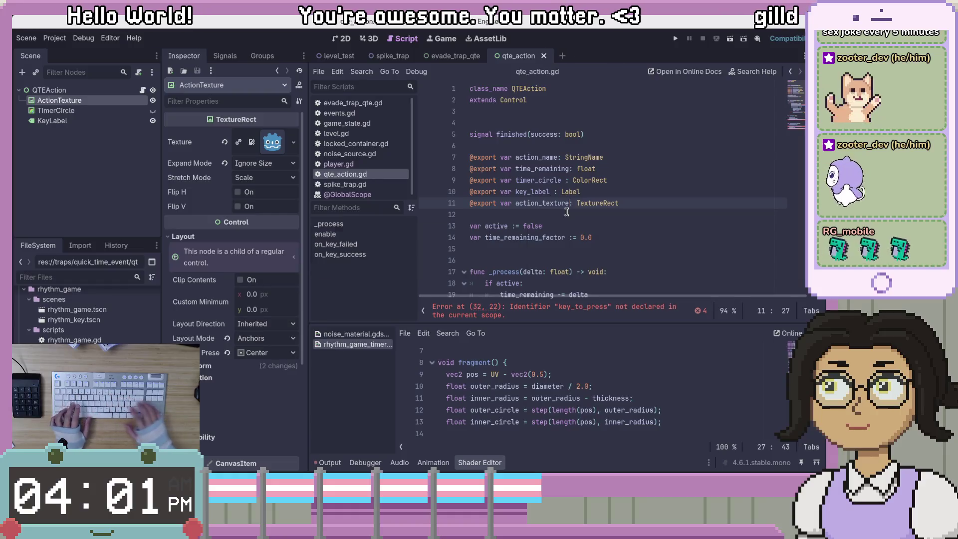
Step: Review the enable() function, its key_label text line, and the timer_circle references
scroll(671, 201, "down", 6)
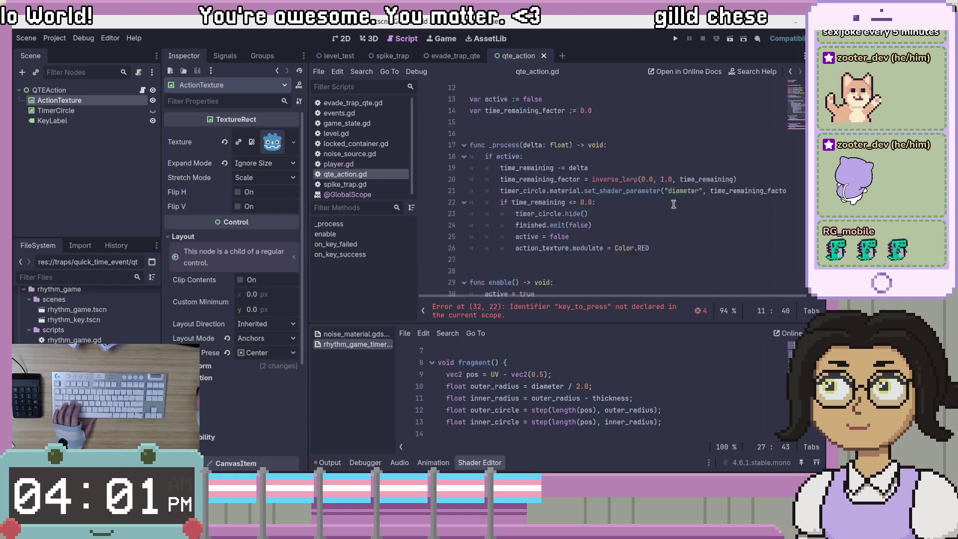
double_click(527, 237)
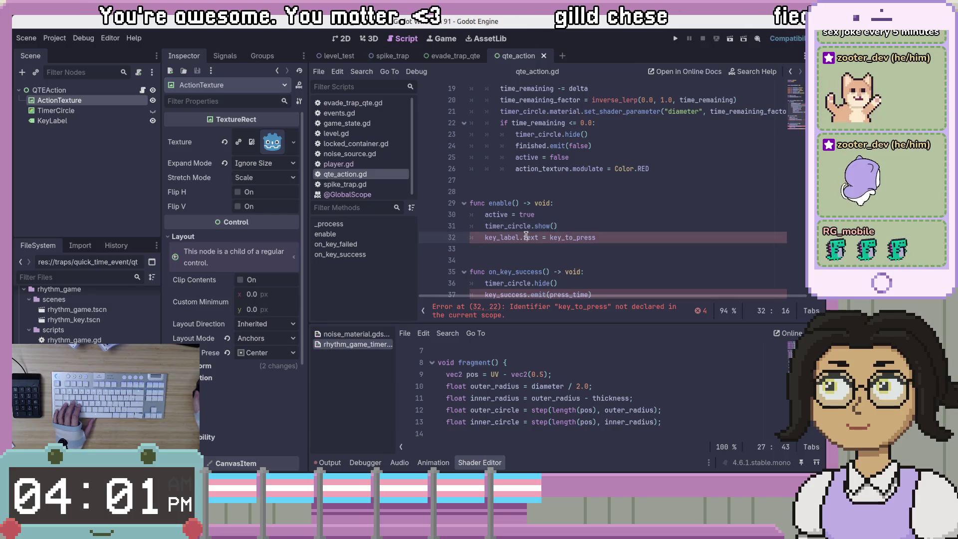
scroll(631, 233, "up", 1)
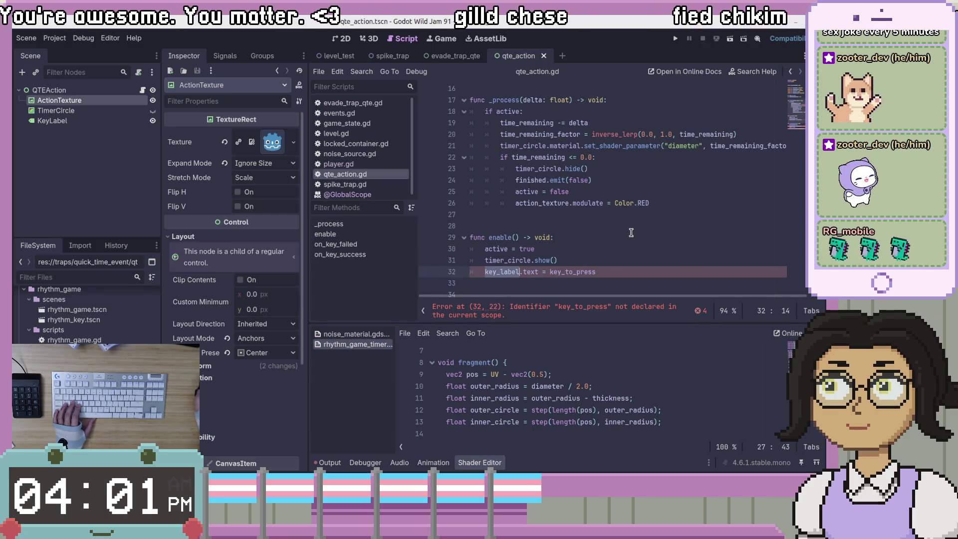
scroll(631, 233, "down", 3)
scroll(631, 233, "up", 4)
left_click(499, 262)
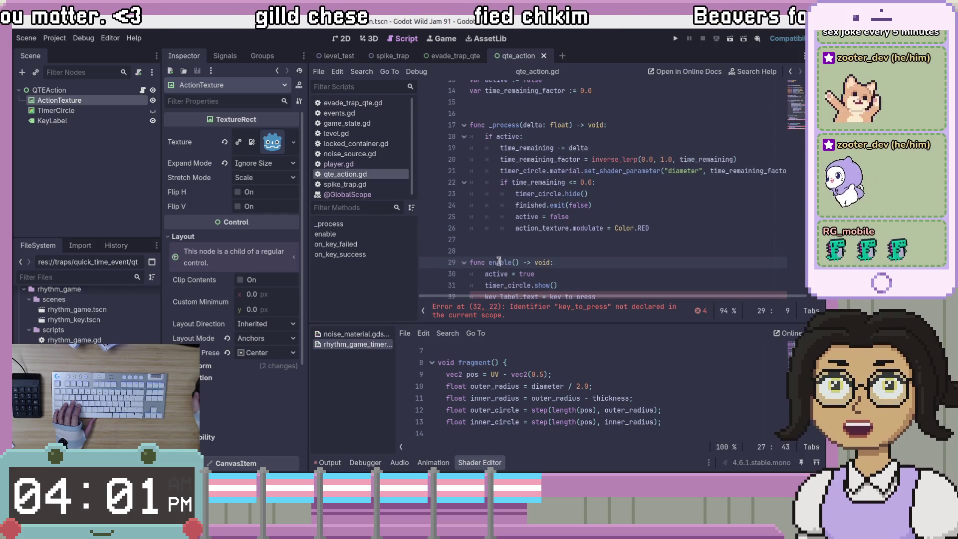
double_click(499, 262)
scroll(499, 262, "up", 4)
scroll(652, 249, "down", 7)
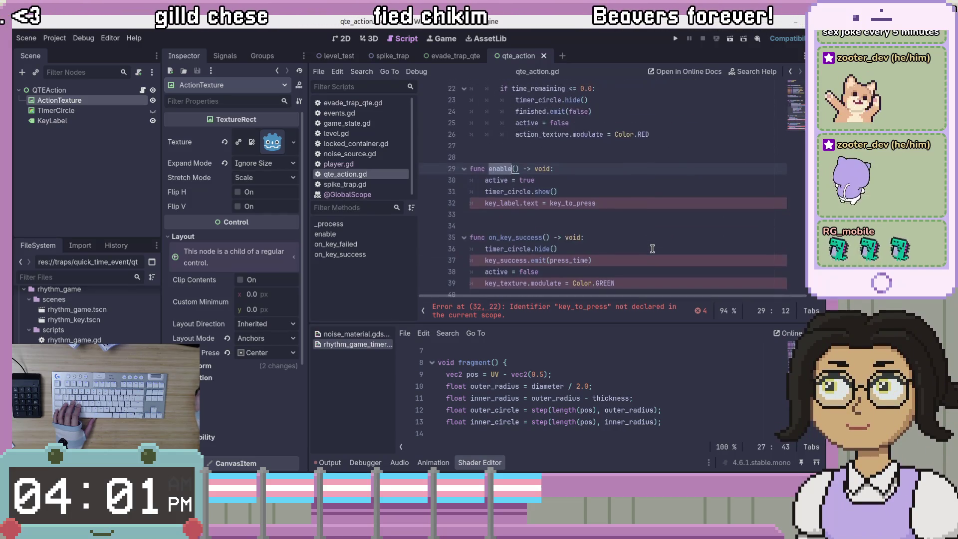
scroll(652, 249, "up", 1)
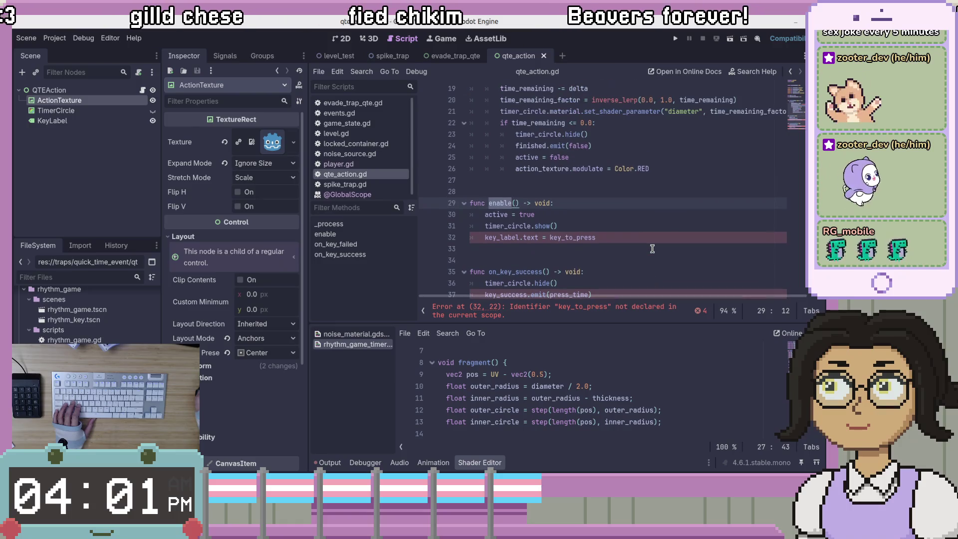
double_click(507, 225)
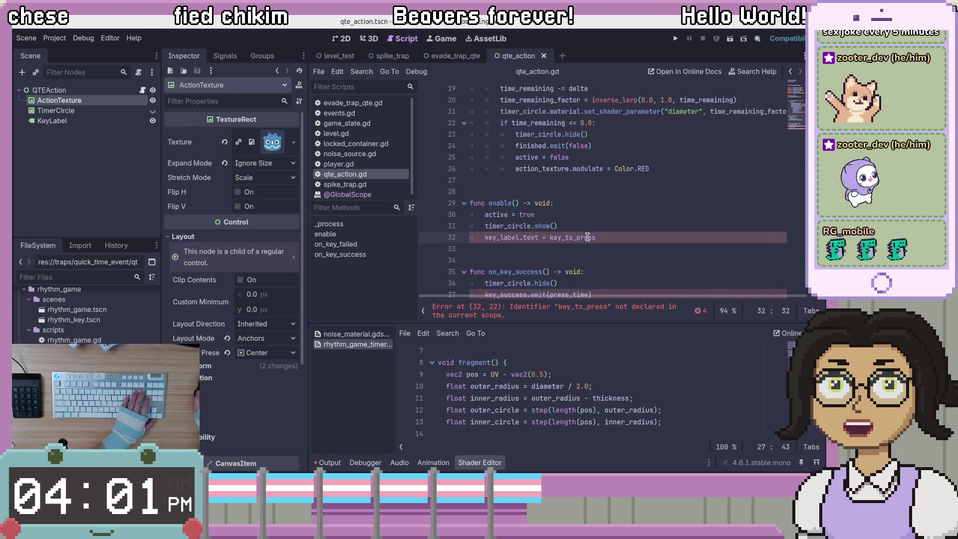
Step: Replace key_label with action_label on the enable() text line
double_click(499, 237)
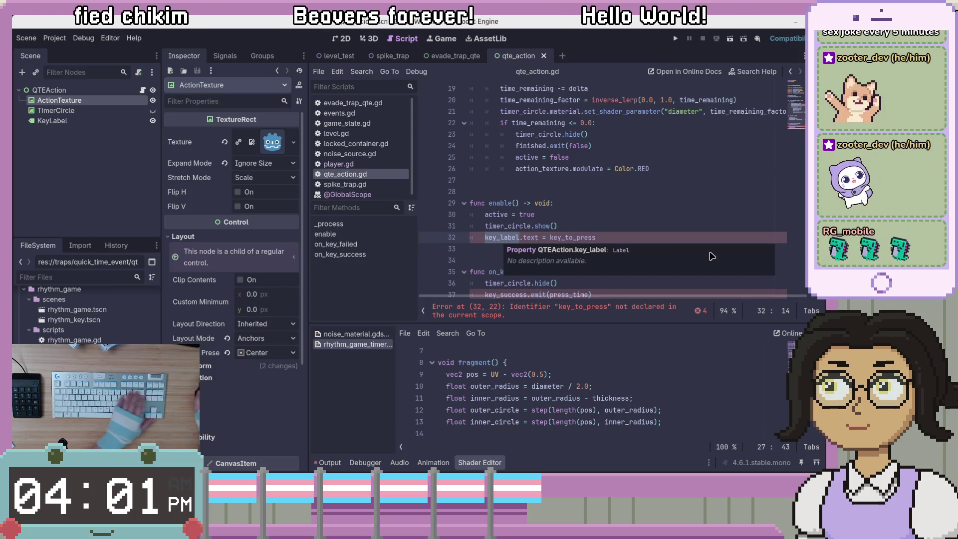
type("actio")
type("n_b")
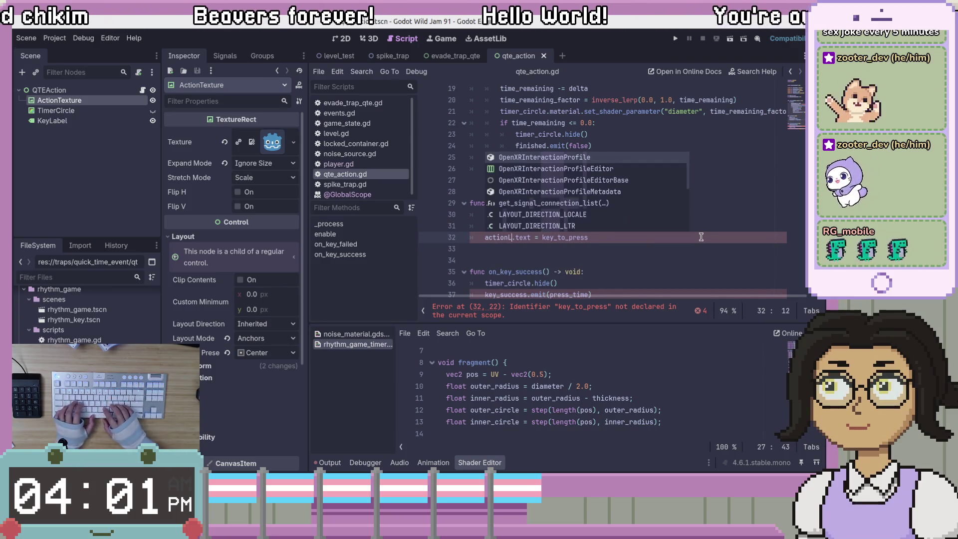
key("BackSpace")
type("label")
left_click(657, 230)
left_click(571, 239)
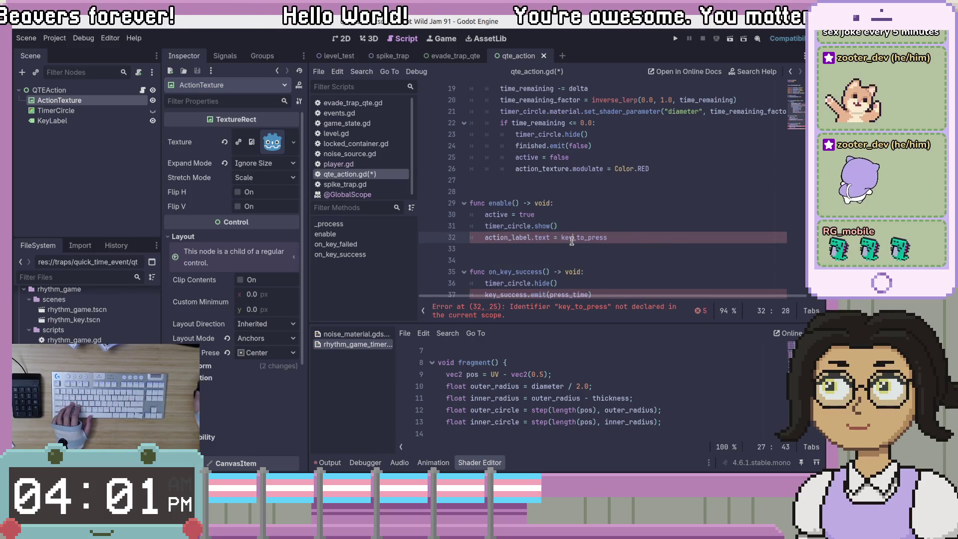
Step: Rename the KeyLabel node to ActionLabel in the Scene dock and save
left_click(643, 248)
left_click(76, 121)
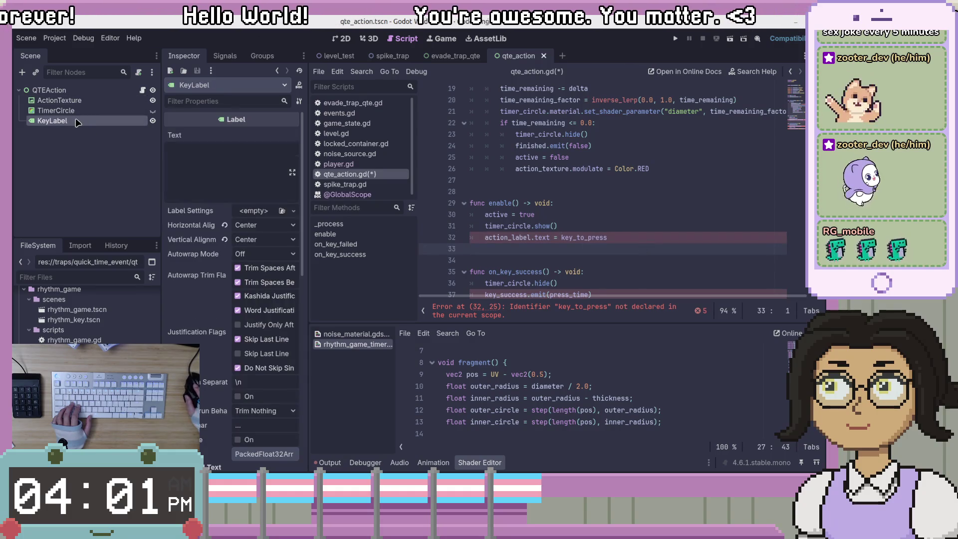
key("F2")
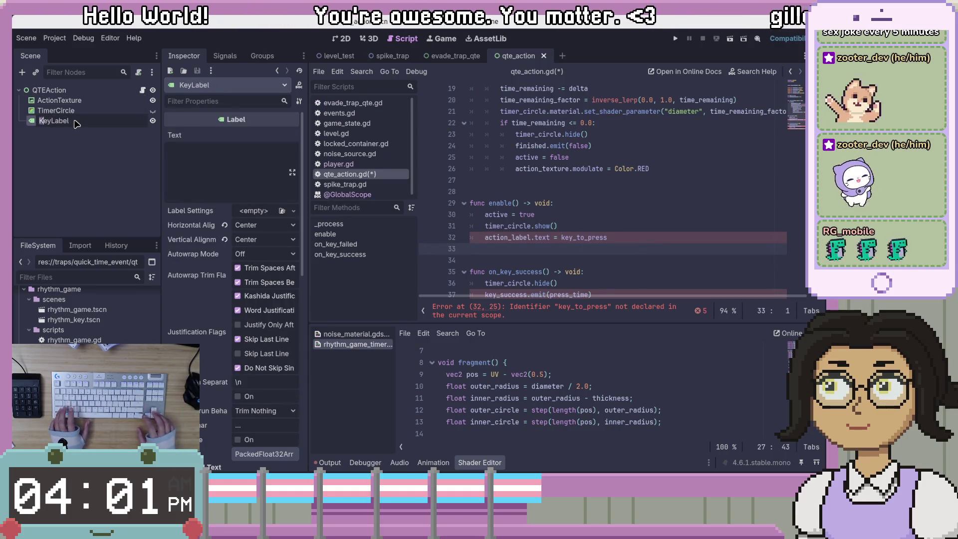
type("Actions")
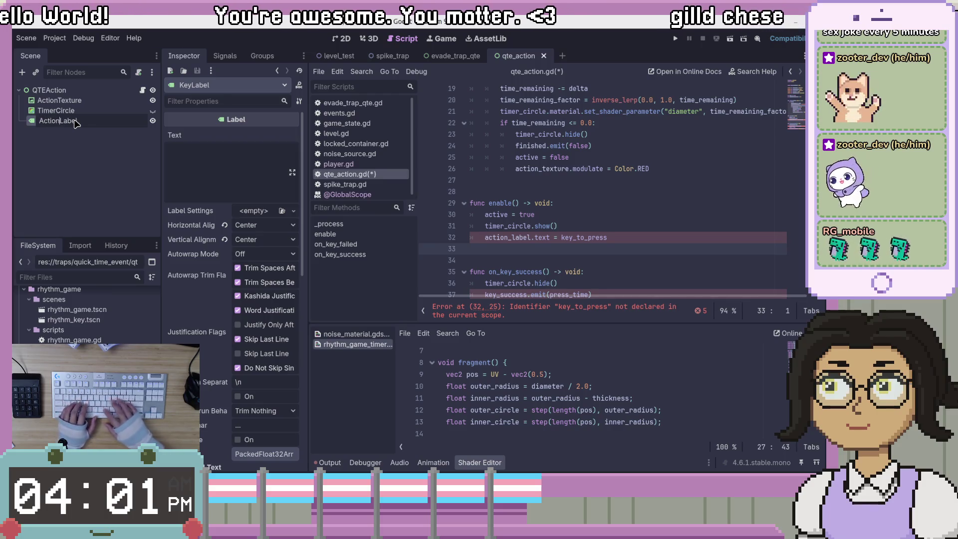
key("BackSpace")
key("Return")
key("ctrl+s")
Step: Rename the exported key_label variable to action_label and save the script
left_click(611, 220)
scroll(574, 199, "up", 5)
left_click(534, 172)
double_click(530, 158)
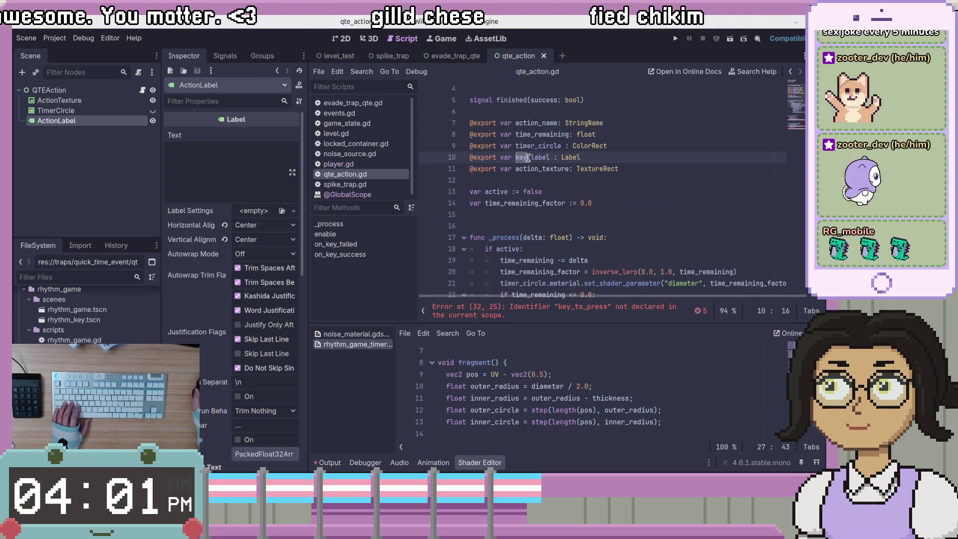
type("action")
key("ctrl+s")
Step: Review the action_label and action_texture export lines
scroll(549, 165, "down", 1)
left_click(511, 169)
left_click(490, 158)
left_click(545, 123)
scroll(633, 170, "up", 2)
left_click(648, 201)
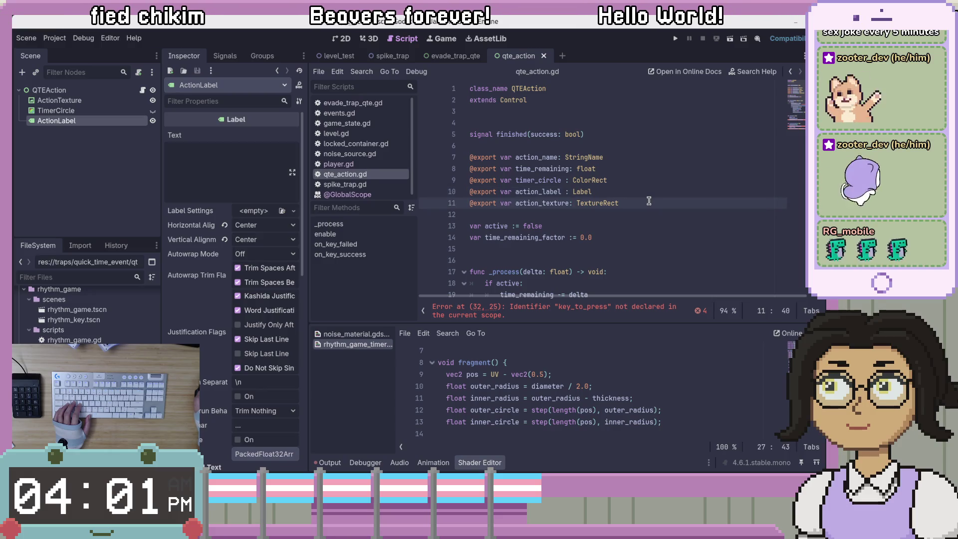
left_click(649, 195)
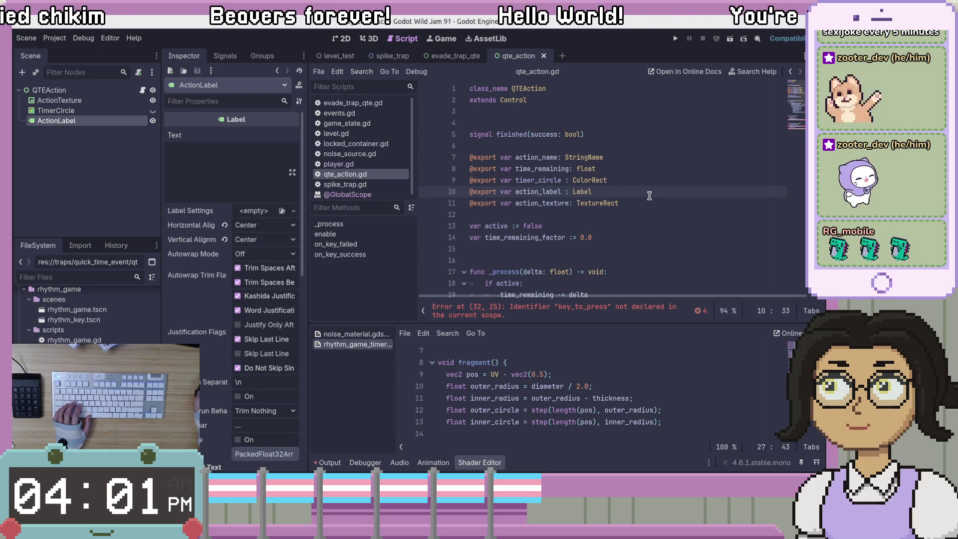
Step: Move the action_label and action_texture exports above the timer exports and save
key("alt+Up")
key("alt+Up")
key("Down")
key("Down")
key("Down")
key("alt+Up")
key("alt+Up")
key("ctrl+s")
Step: Add '## How much time the player has to press the action.' above time_remaining
left_click(651, 195)
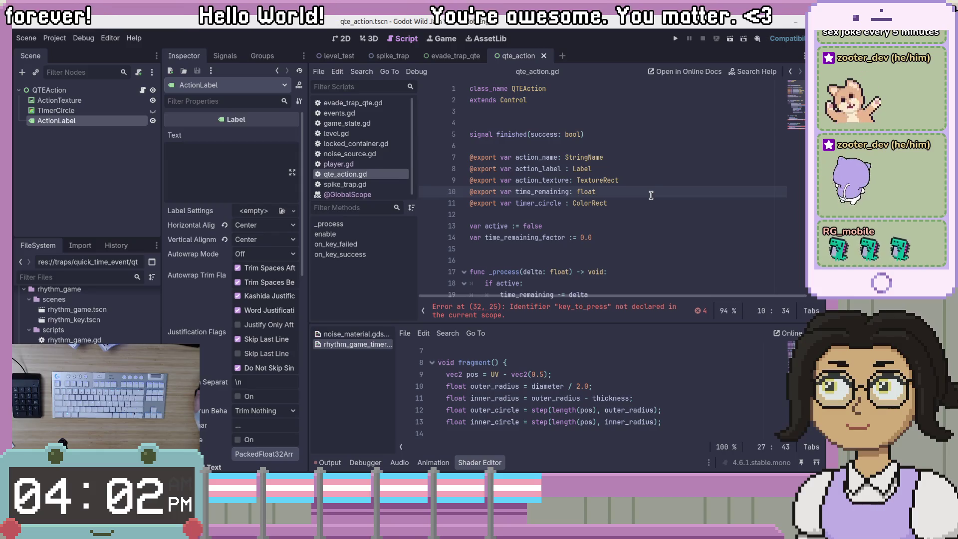
key("ctrl+shift+Return")
type("#")
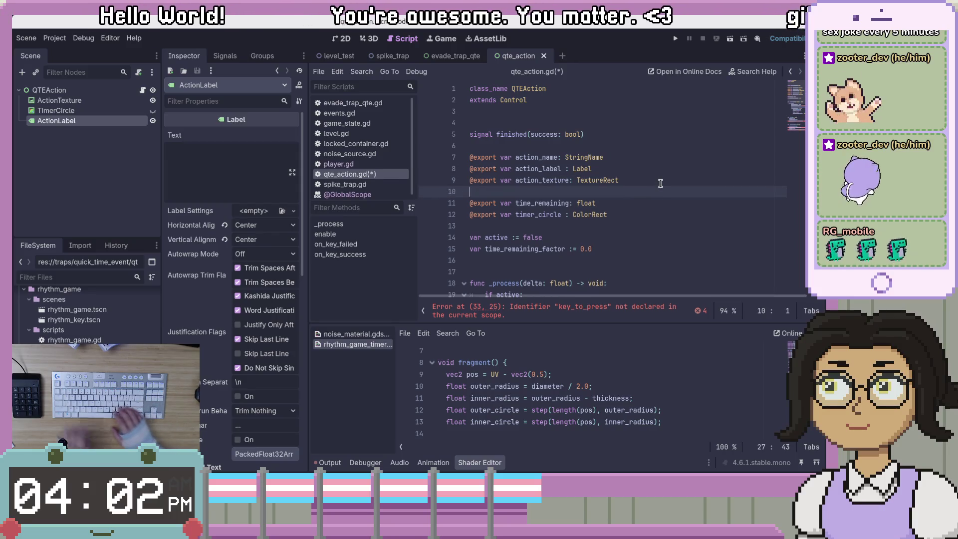
type("# Ho")
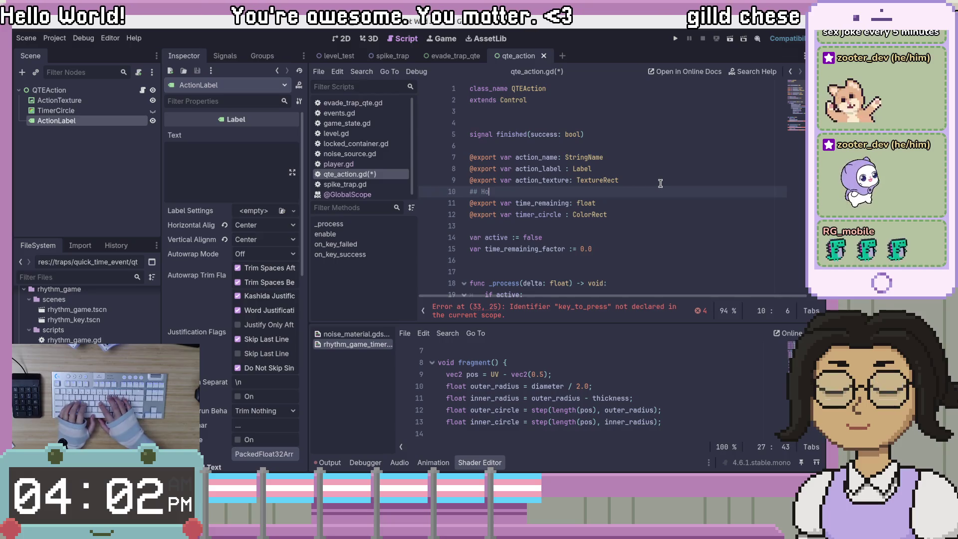
type("w much time the ")
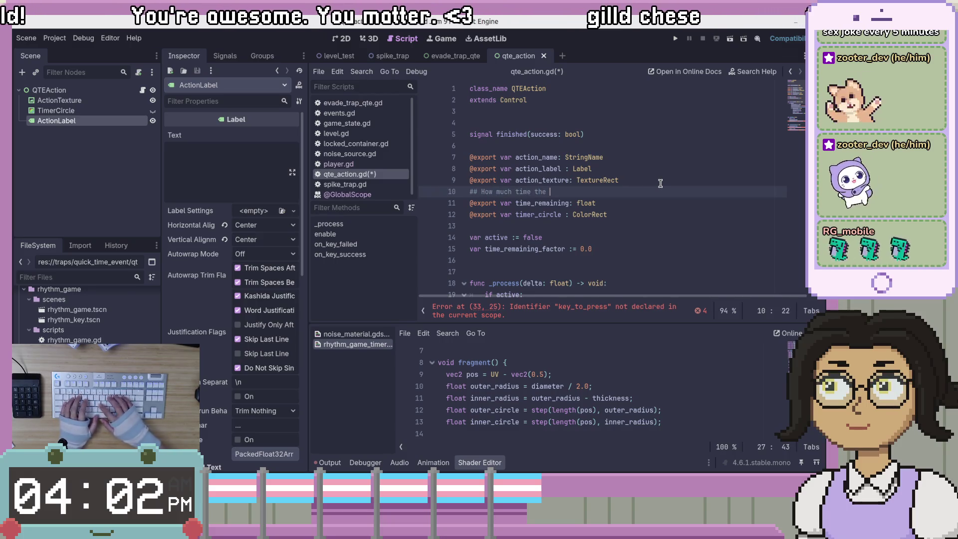
type("player has to")
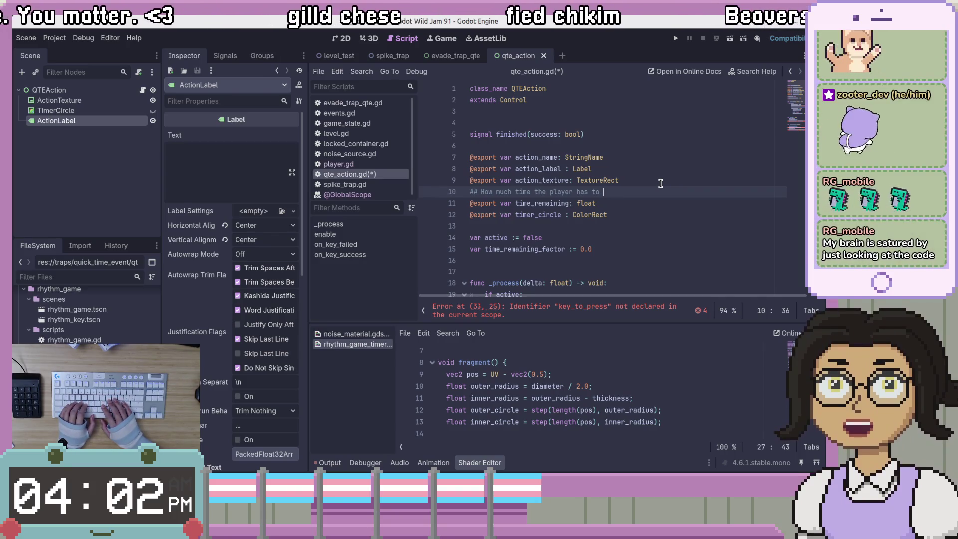
scroll(640, 194, "down", 6)
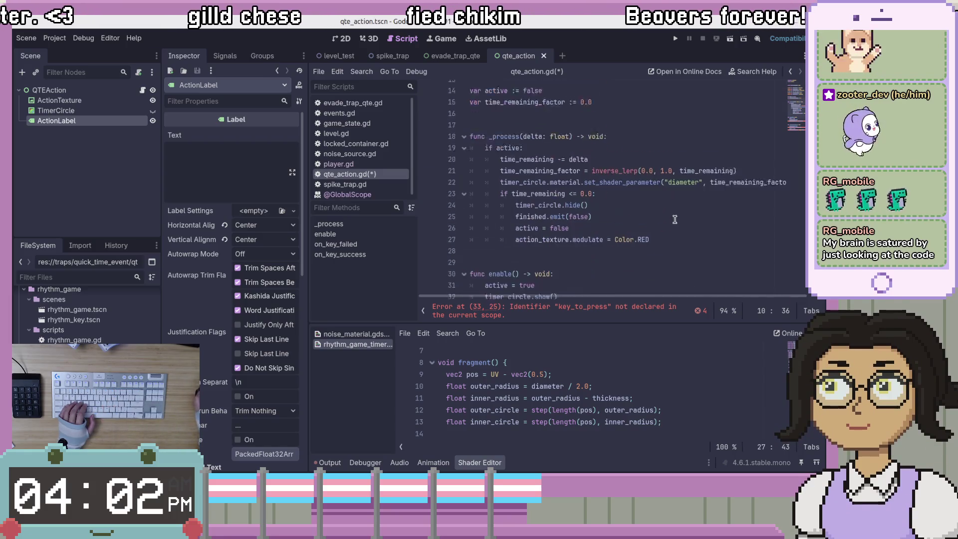
scroll(673, 220, "up", 3)
scroll(673, 219, "up", 3)
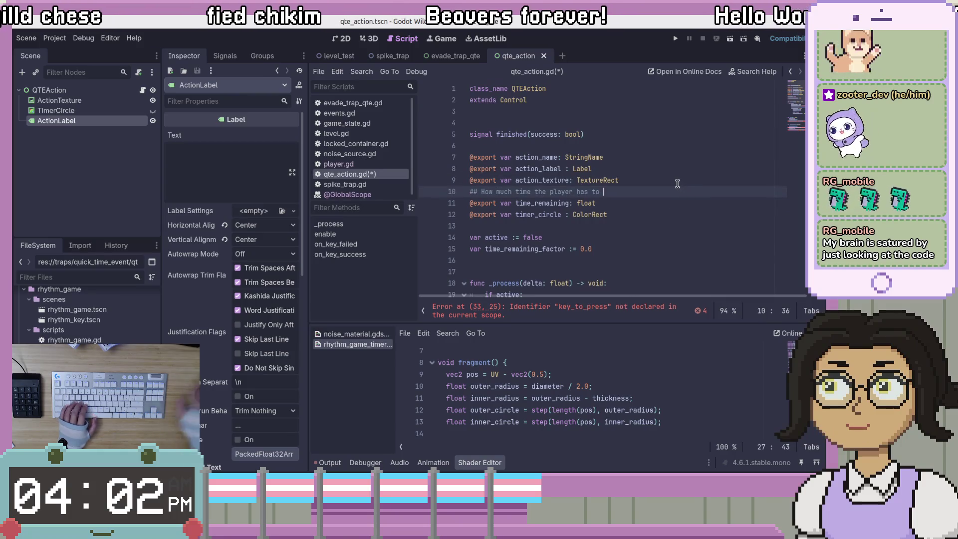
key("BackSpace")
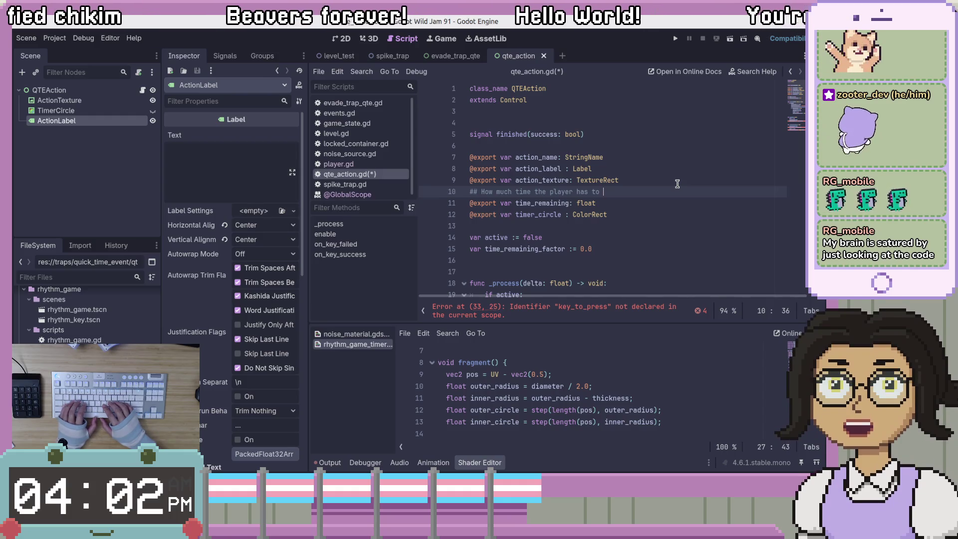
type("pl")
key("BackSpace")
key("BackSpace")
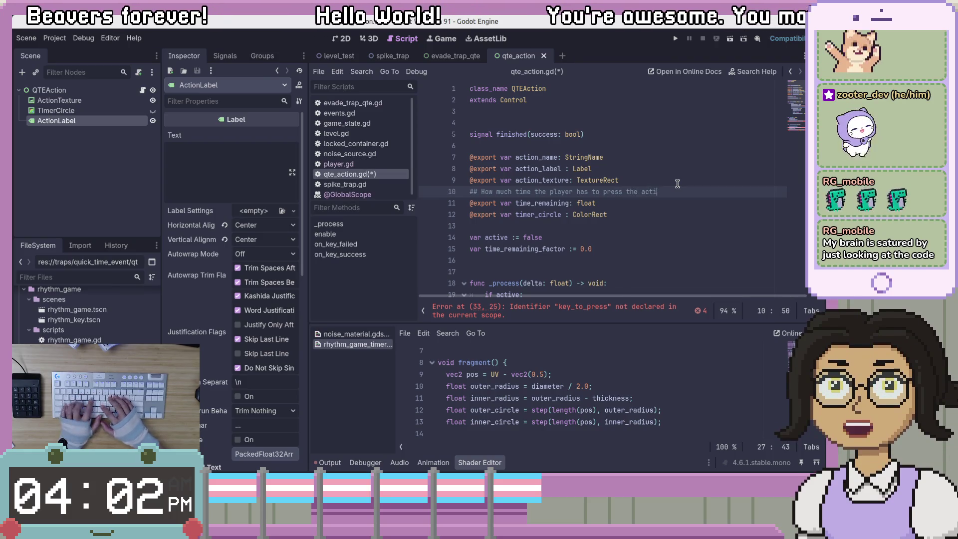
type("on.")
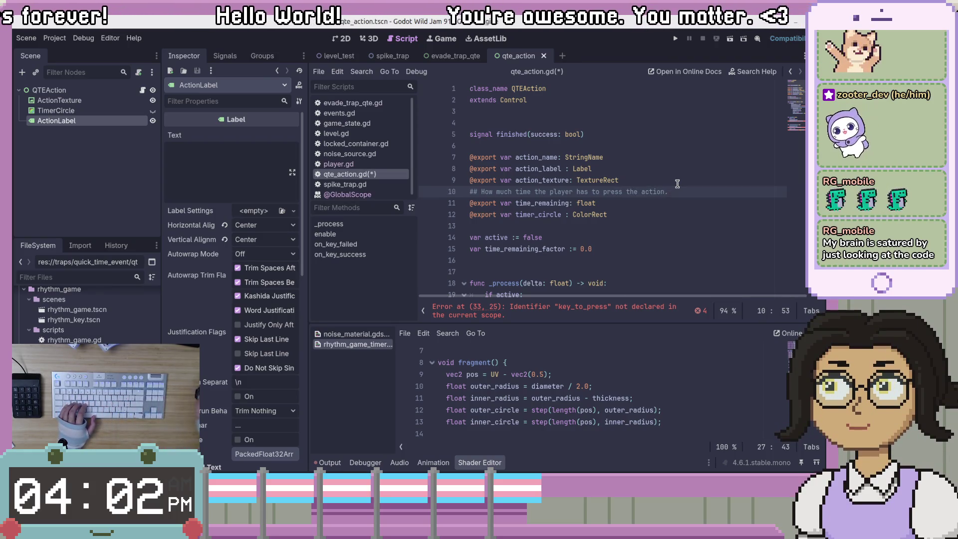
left_click(668, 204)
scroll(679, 149, "down", 2)
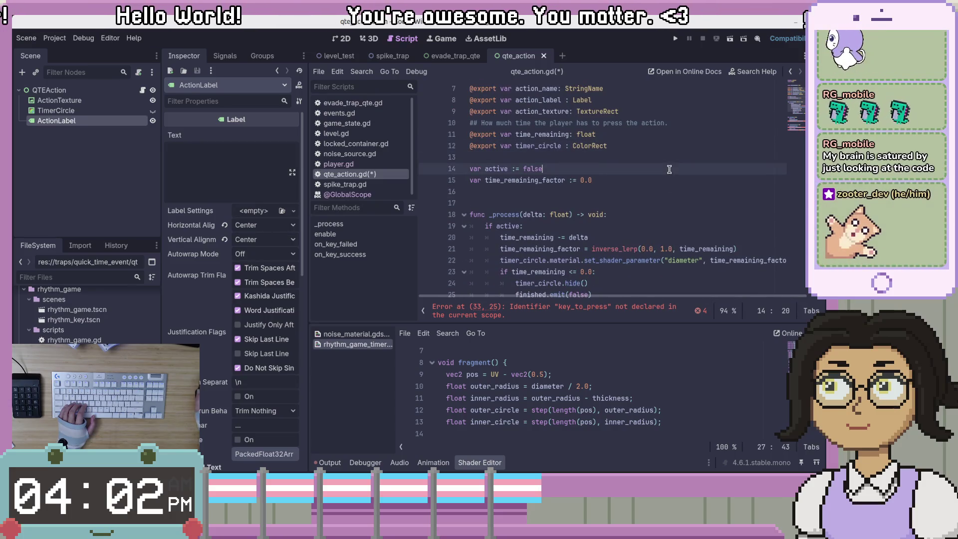
key("Return")
type("## The")
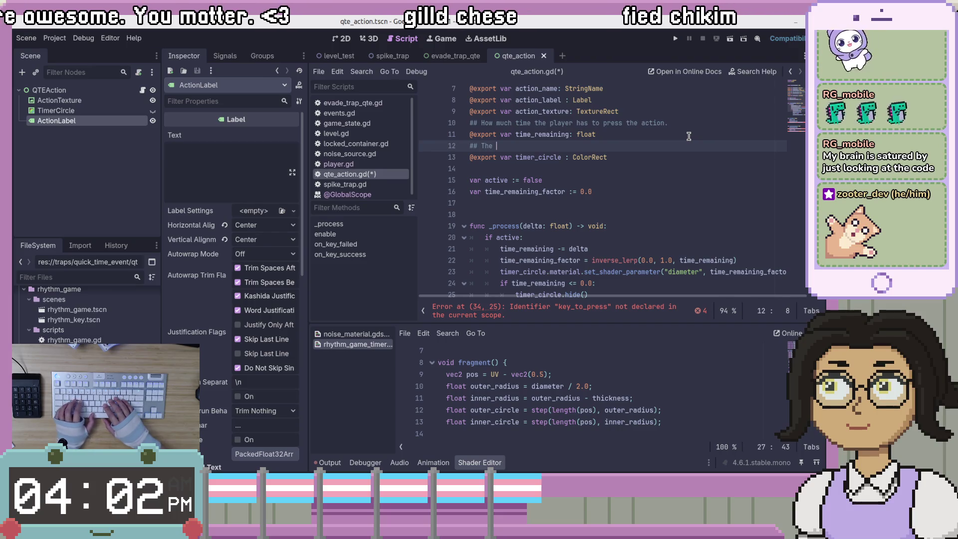
Step: Document timer_circle as 'The circle indicator. This needs to have the circle shader applied.'
type("circle ")
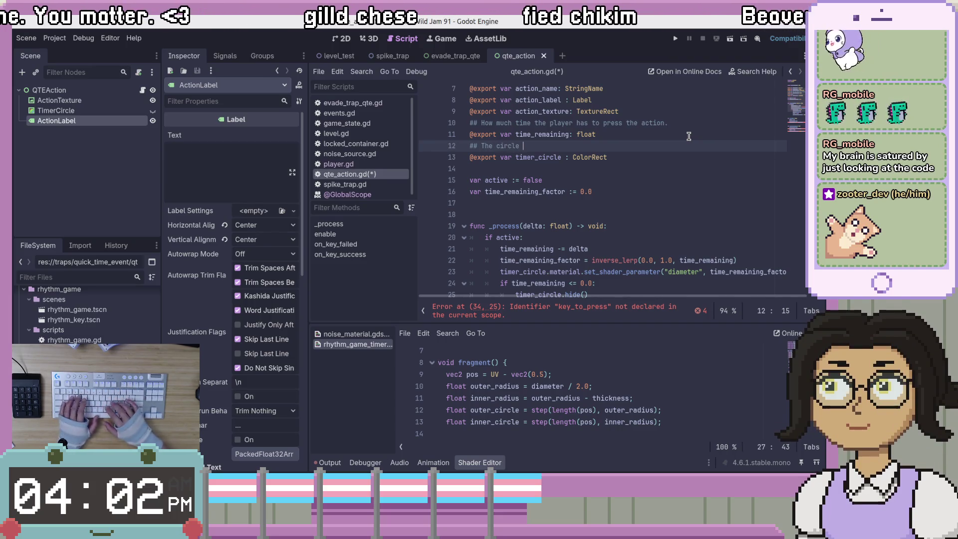
type("indicator.")
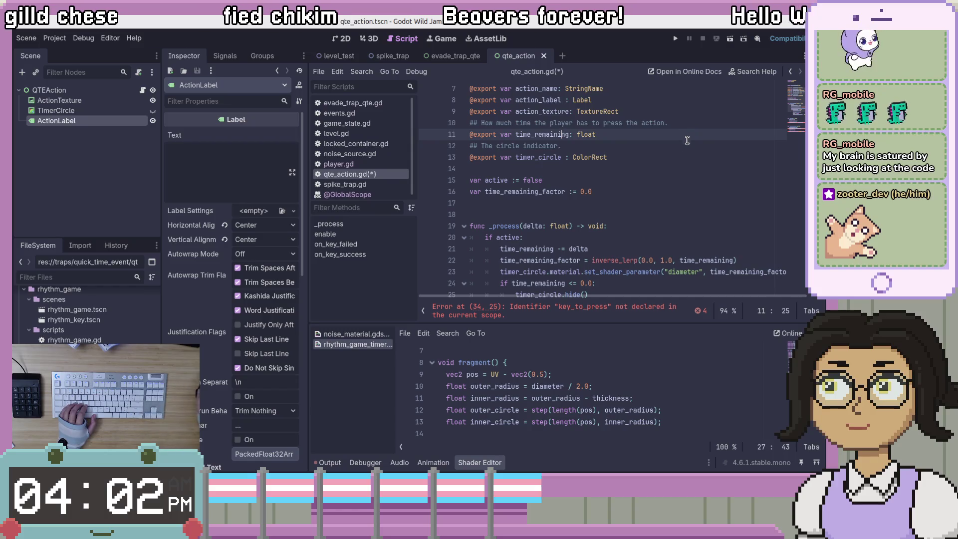
scroll(663, 225, "up", 2)
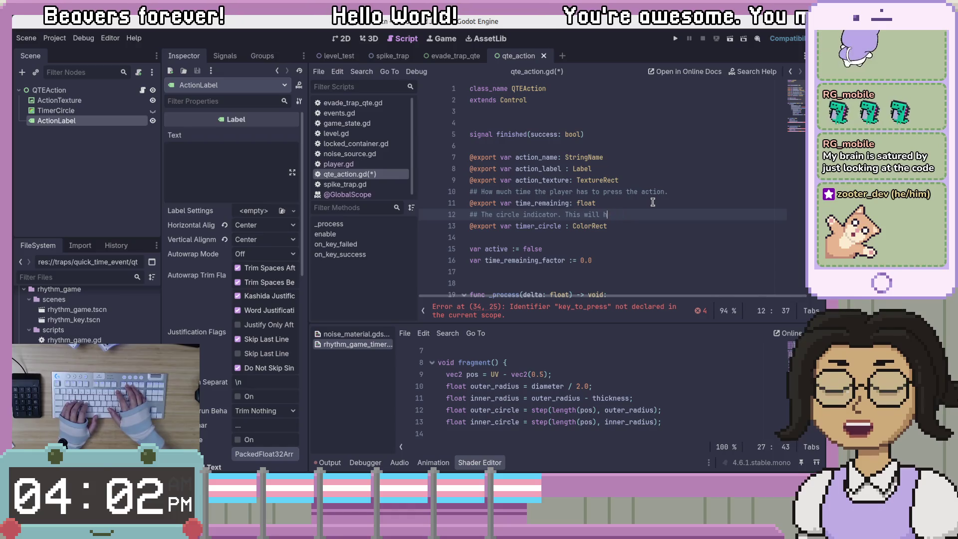
double_click(548, 226)
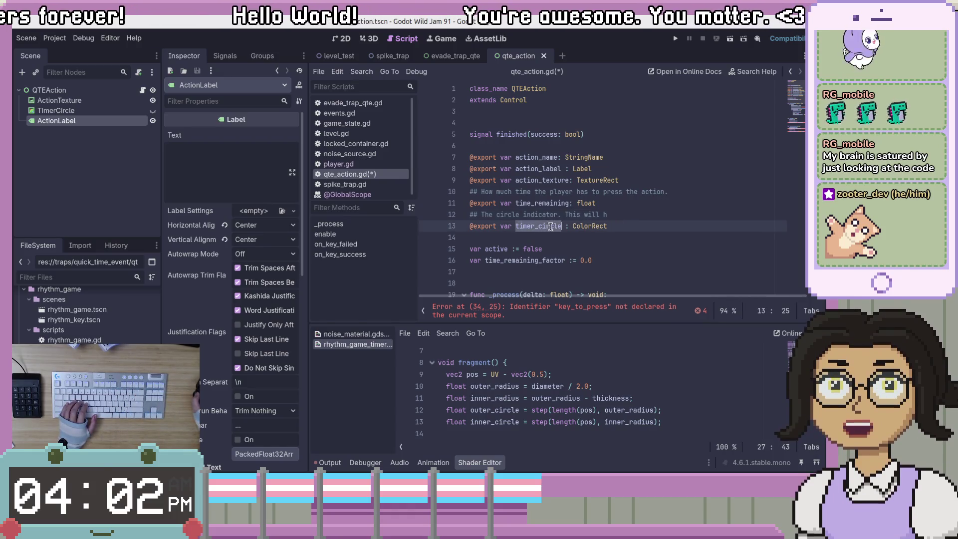
scroll(591, 226, "down", 4)
scroll(649, 175, "up", 2)
left_click(657, 149)
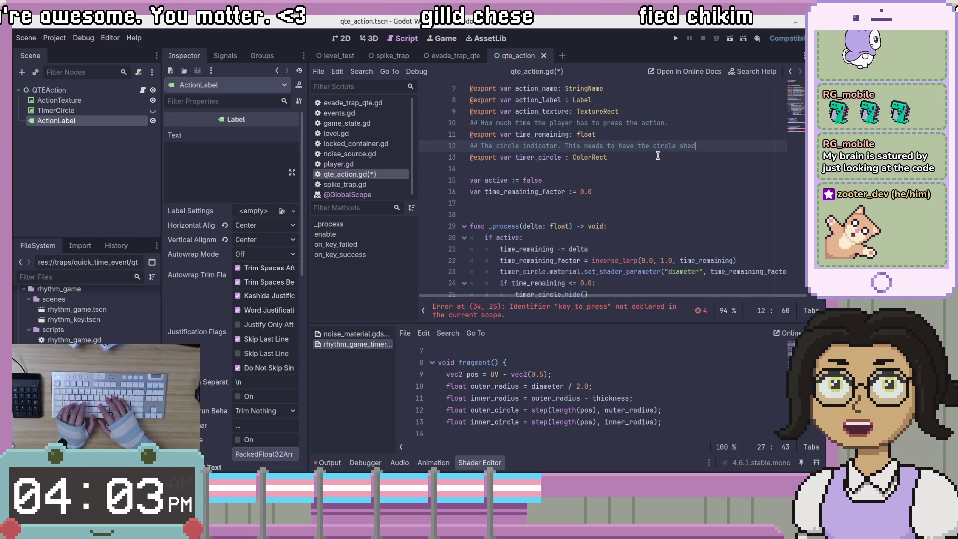
type(".")
Step: Start a new ## doc comment line above the action_texture export
scroll(714, 182, "up", 2)
left_click(714, 182)
left_click(712, 172)
key("Return")
type("##")
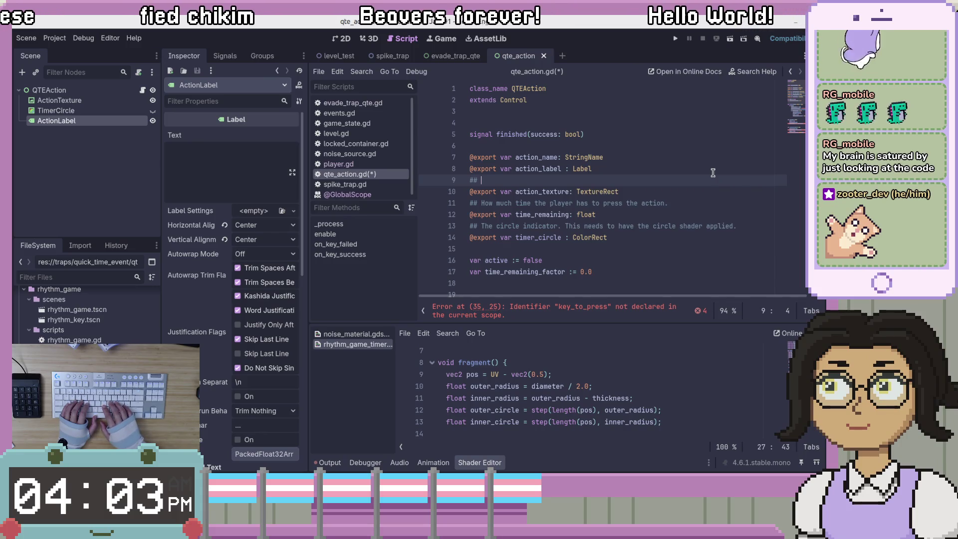
Step: Finish the action_texture comment: 'The texture representing which action the player has to press'
type("texture re")
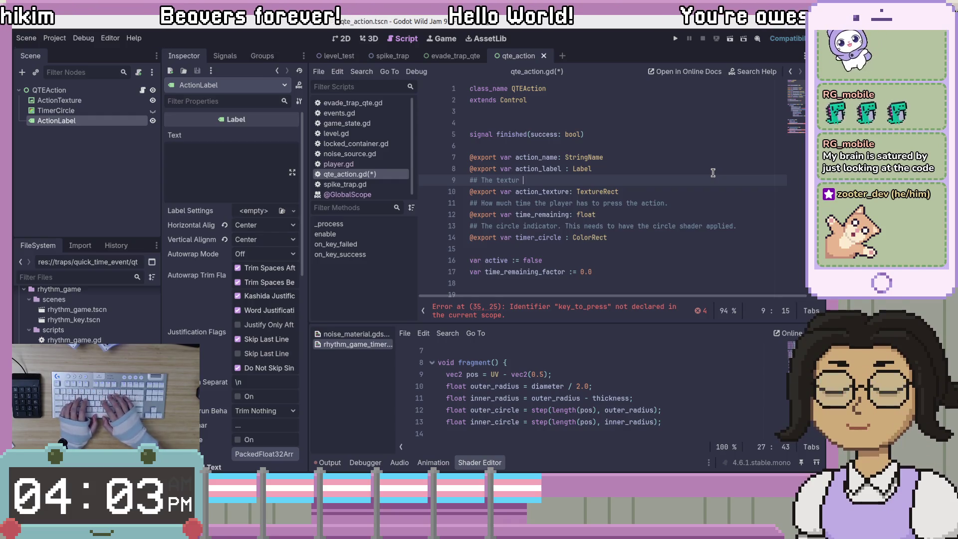
type("presenting the")
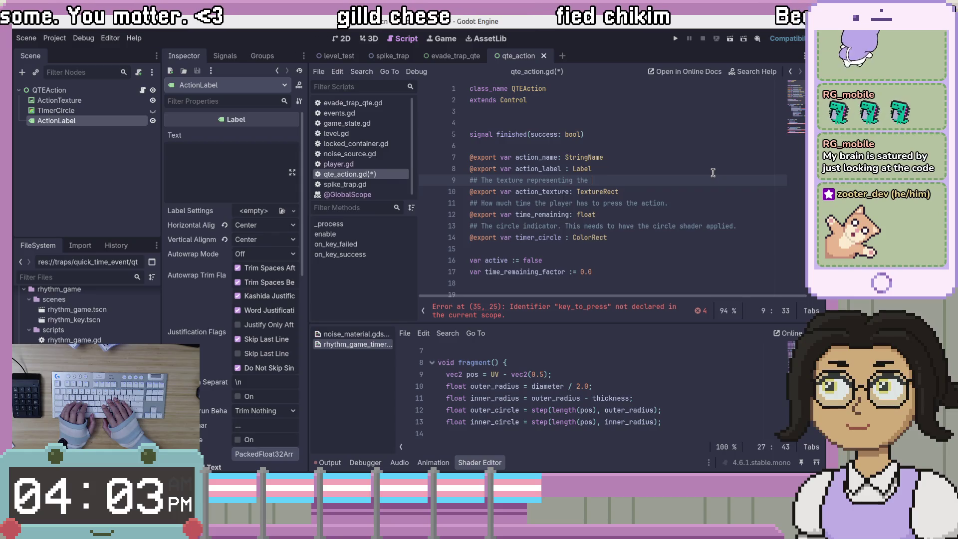
key("BackSpace")
key("BackSpace")
key("BackSpace")
type("w")
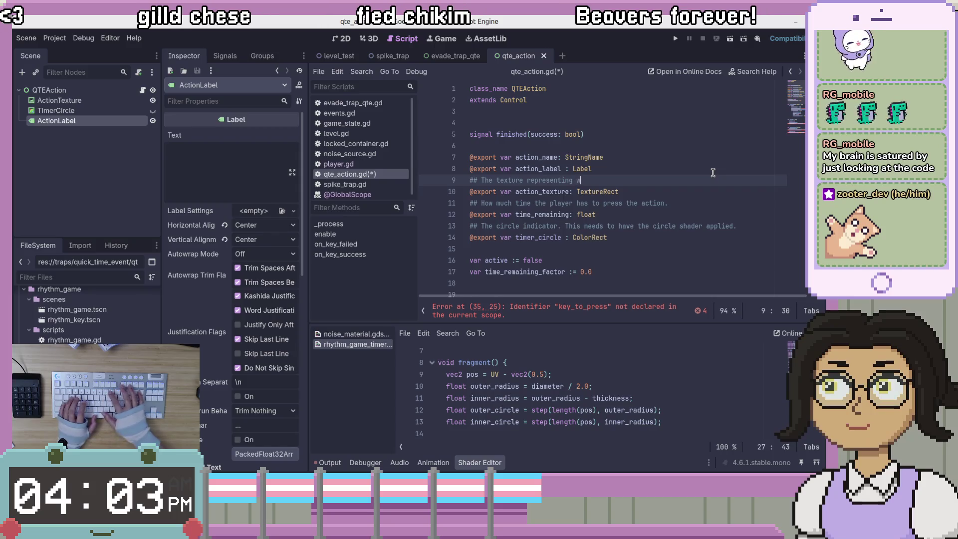
type("hich action the player has to pre")
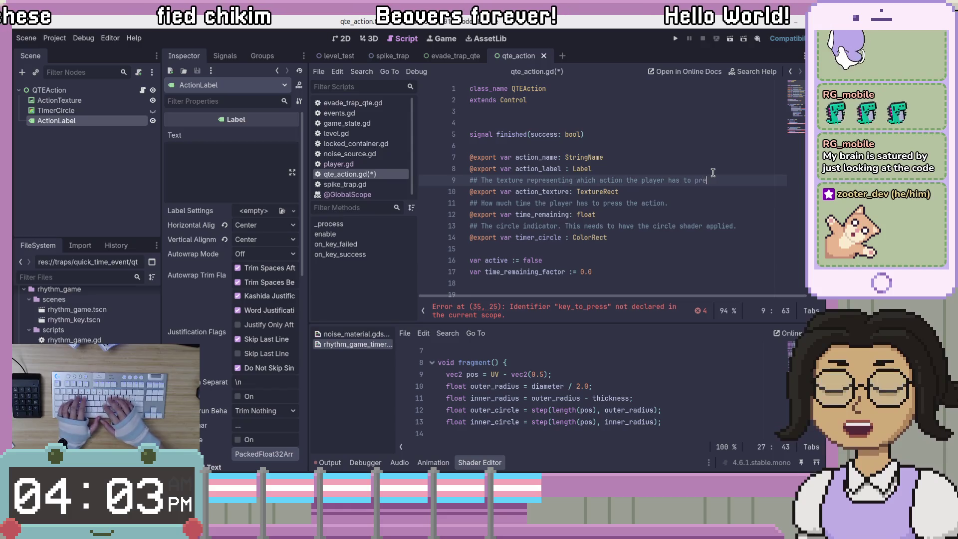
type("ss")
Step: Start a new ## comment line beneath the action_name export
key("Up")
key("Up")
key("Return")
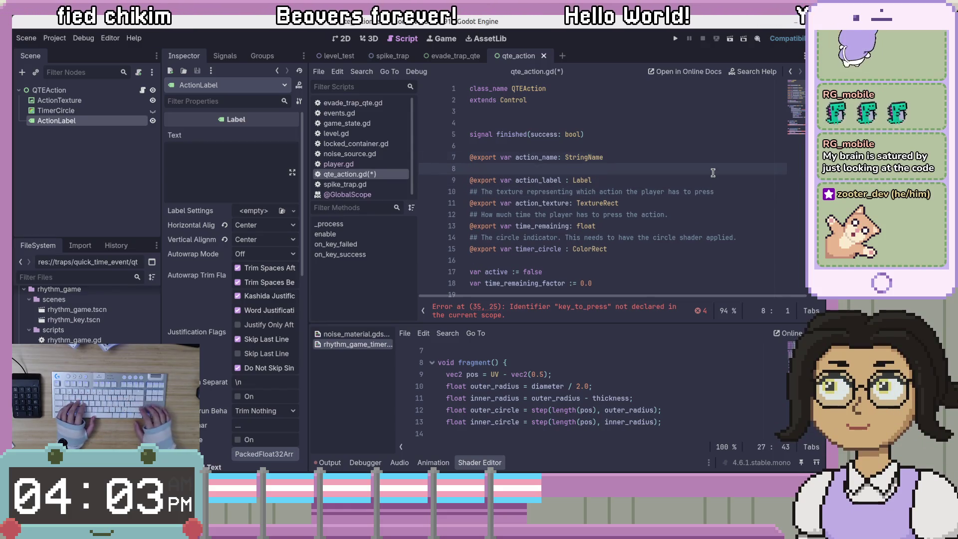
type("##")
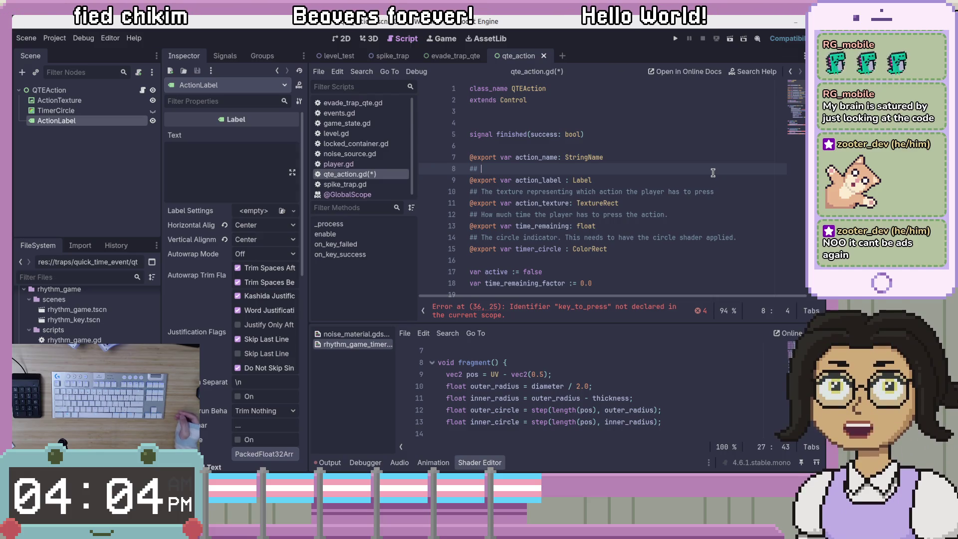
Step: Write a doc comment describing the action label, followed by a '## TODO:' line
key("Up")
key("Down")
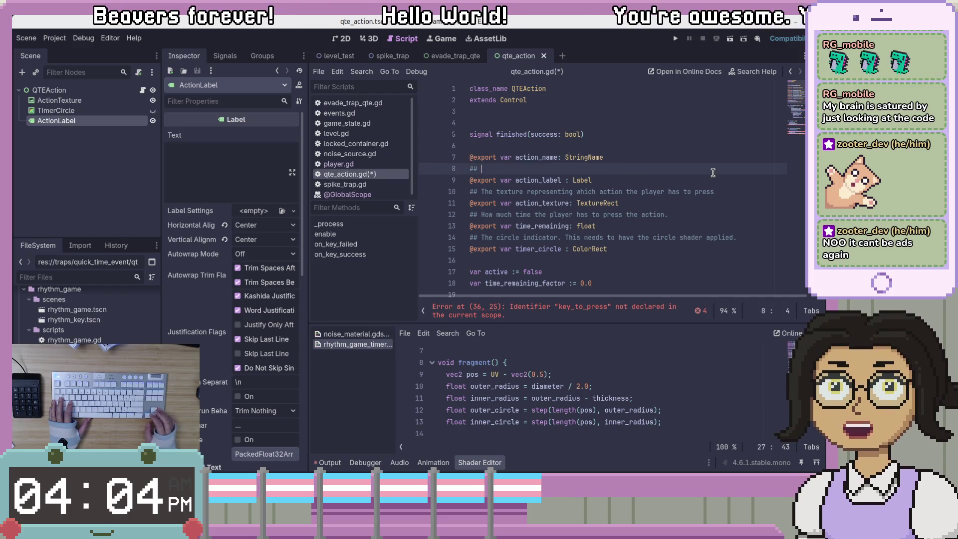
key("ctrl+s")
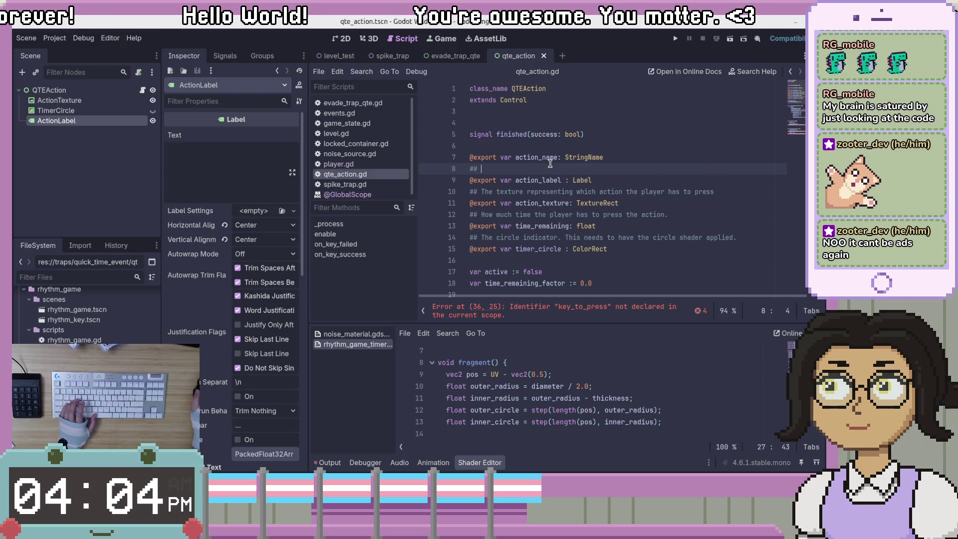
type("The")
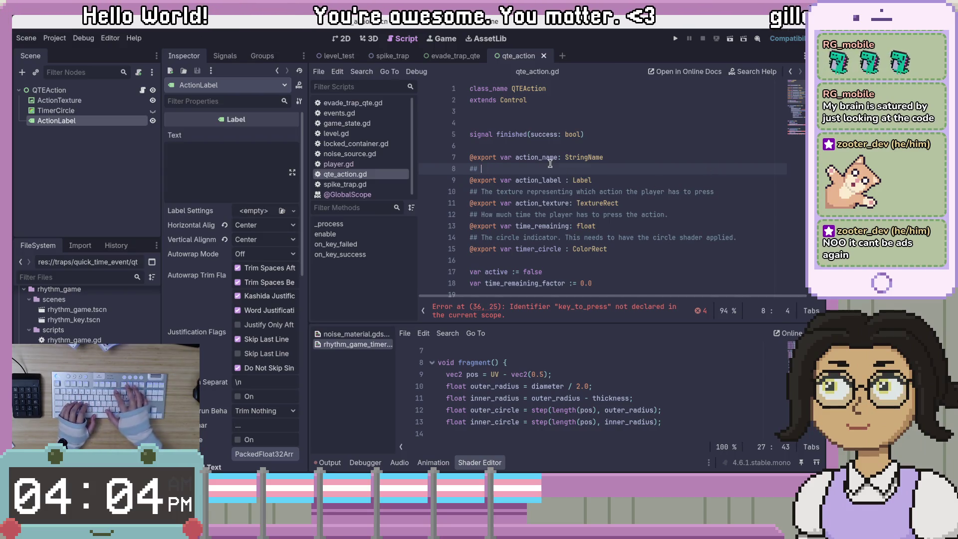
key("BackSpace")
key("BackSpace")
key("BackSpace")
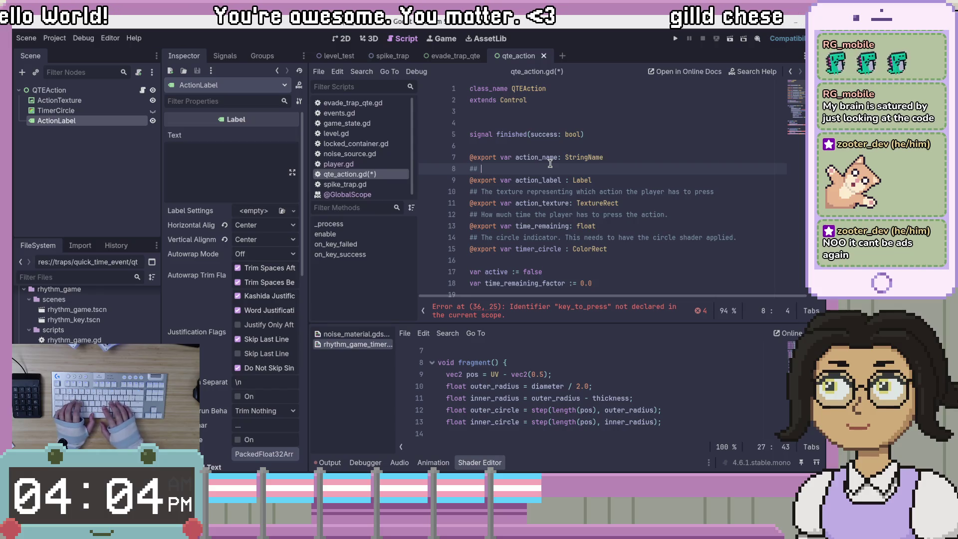
type("The label for whi")
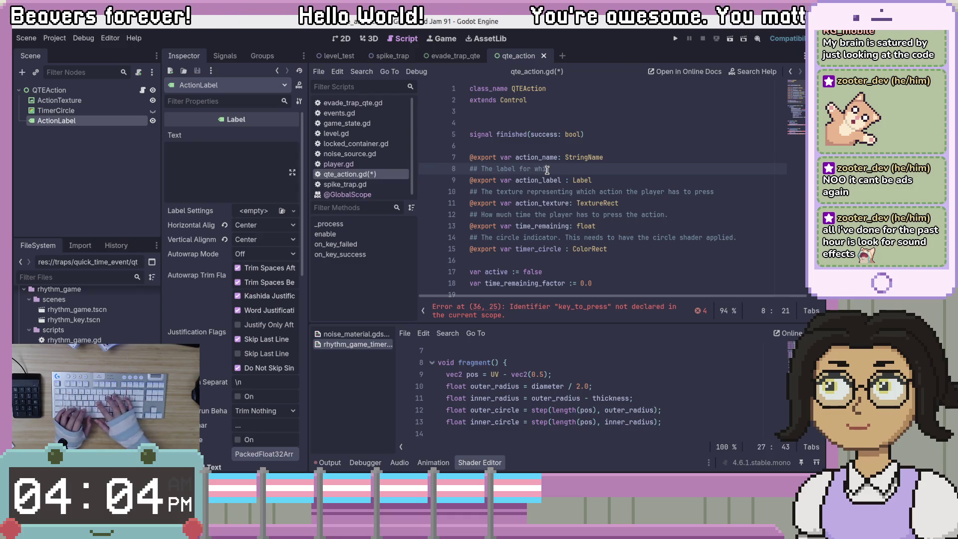
type("player has to pre")
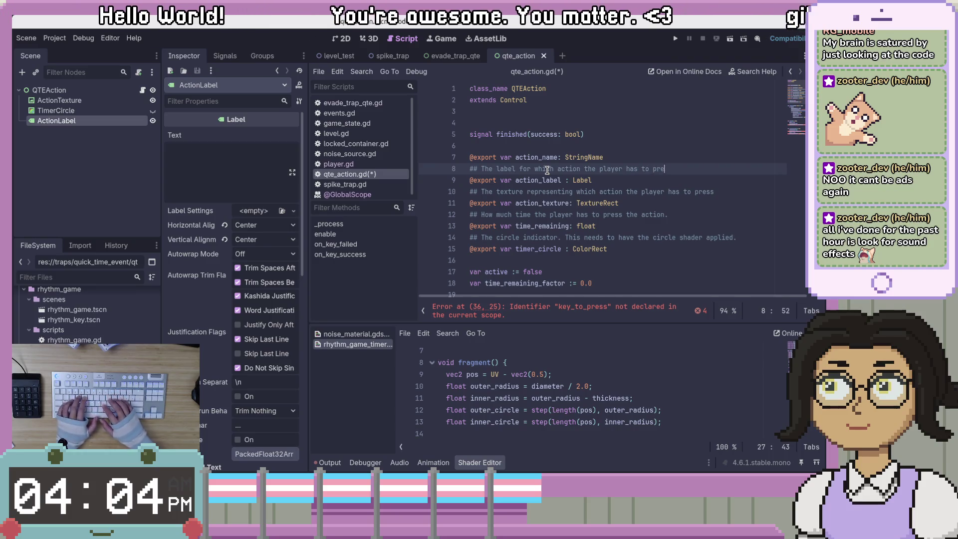
type("ss.")
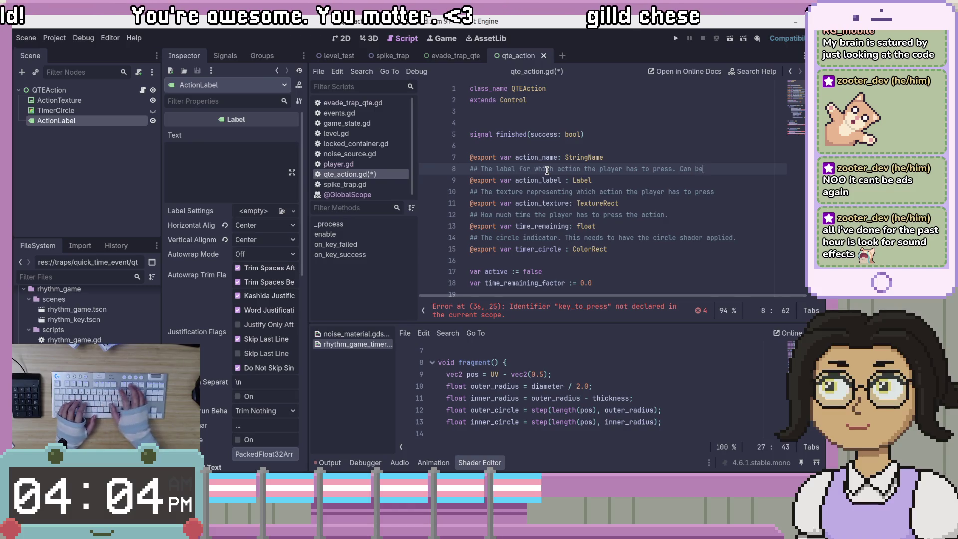
key("Return")
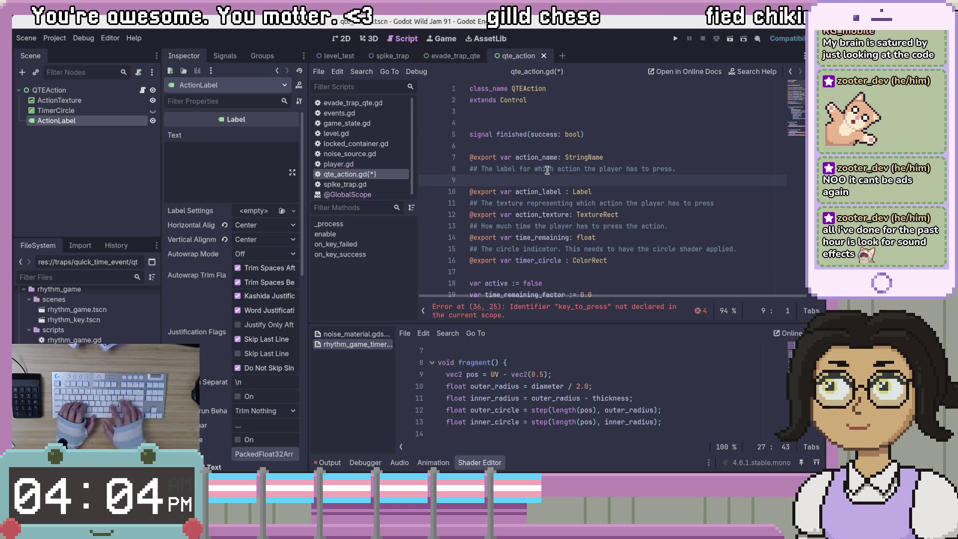
type("## TODO:")
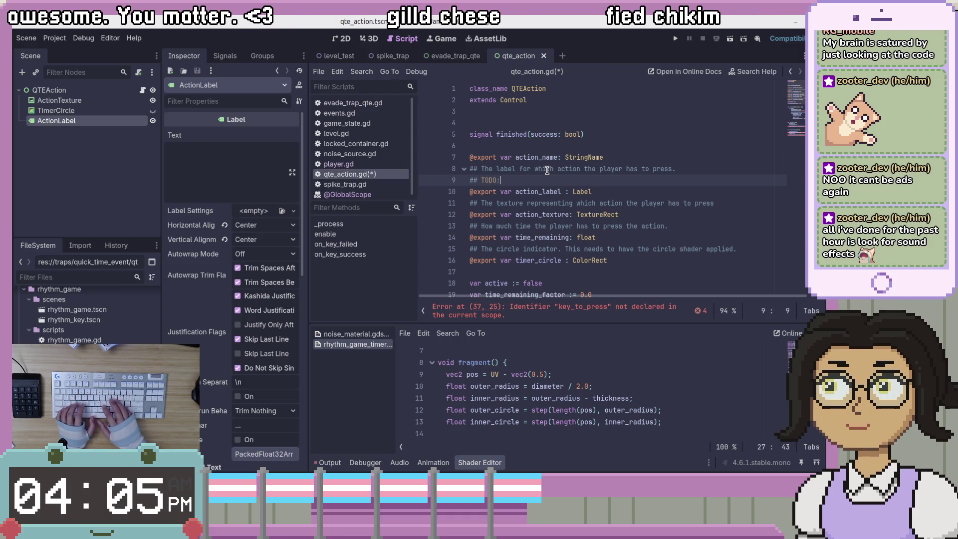
type(" mayb")
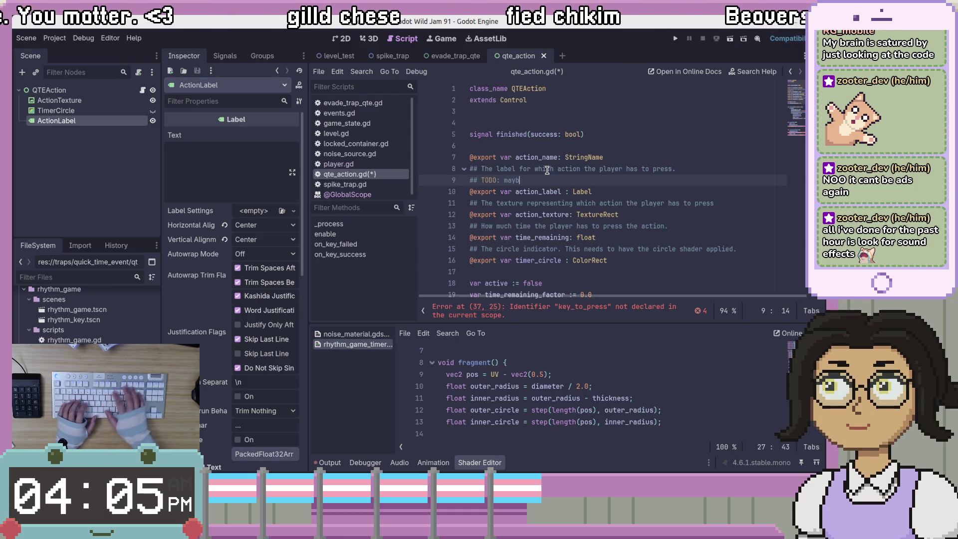
type("May")
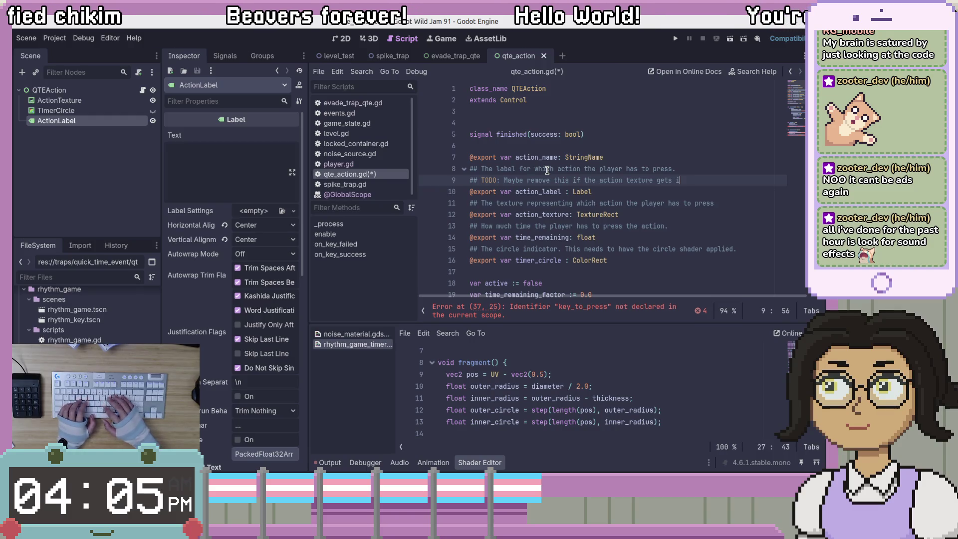
type("emented?")
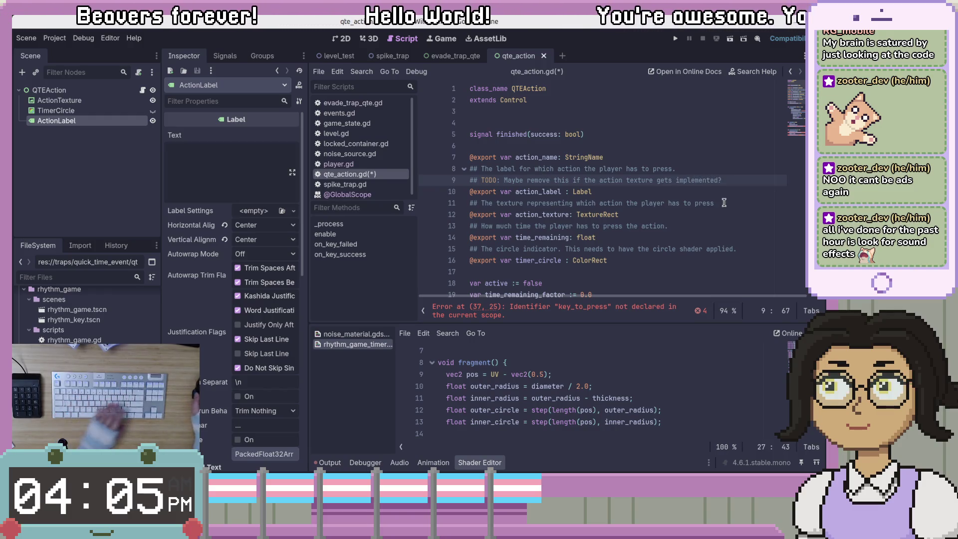
Step: End the texture comment with a period, add '## The action that the player has to press.' above action_name, and save
left_click(736, 207)
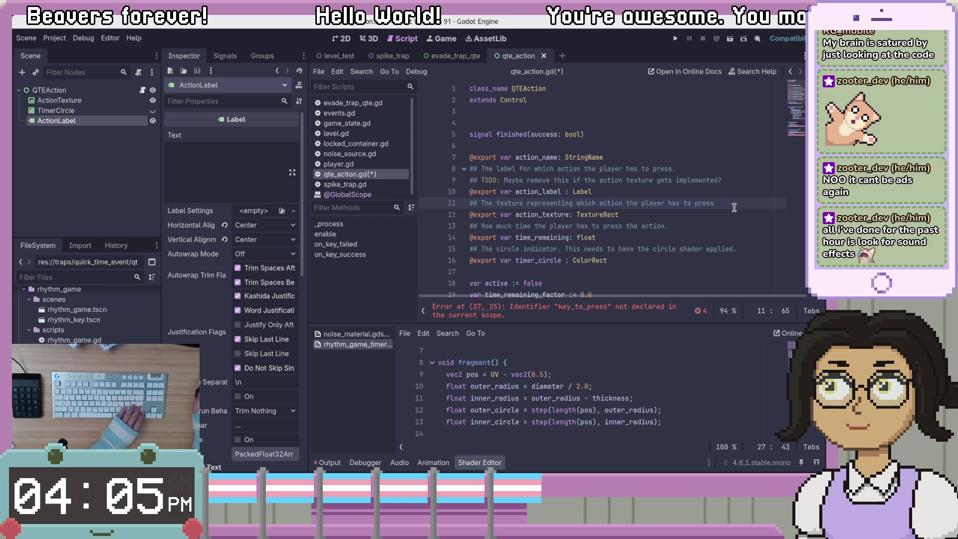
type(".")
key("Up")
key("Up")
key("Up")
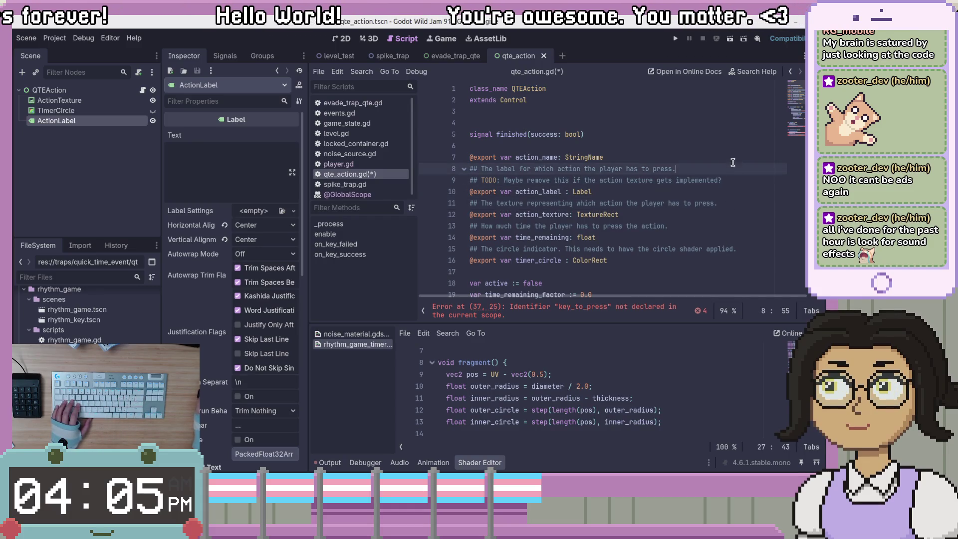
key("Return")
type("#")
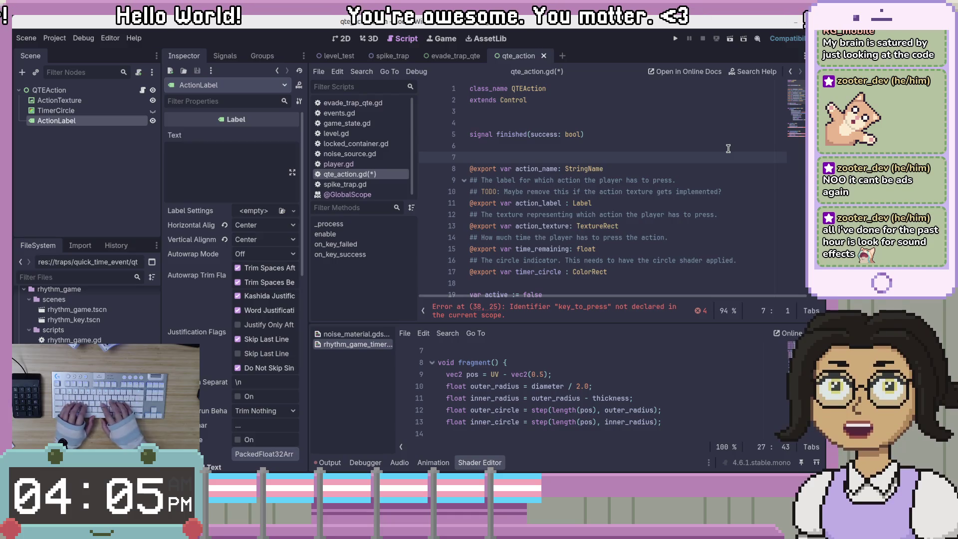
type("# T")
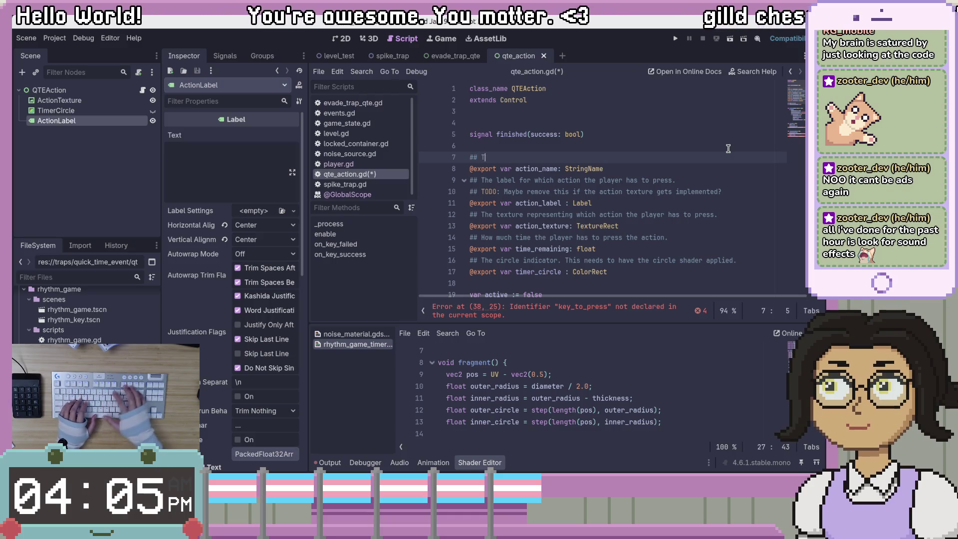
type("he action that ")
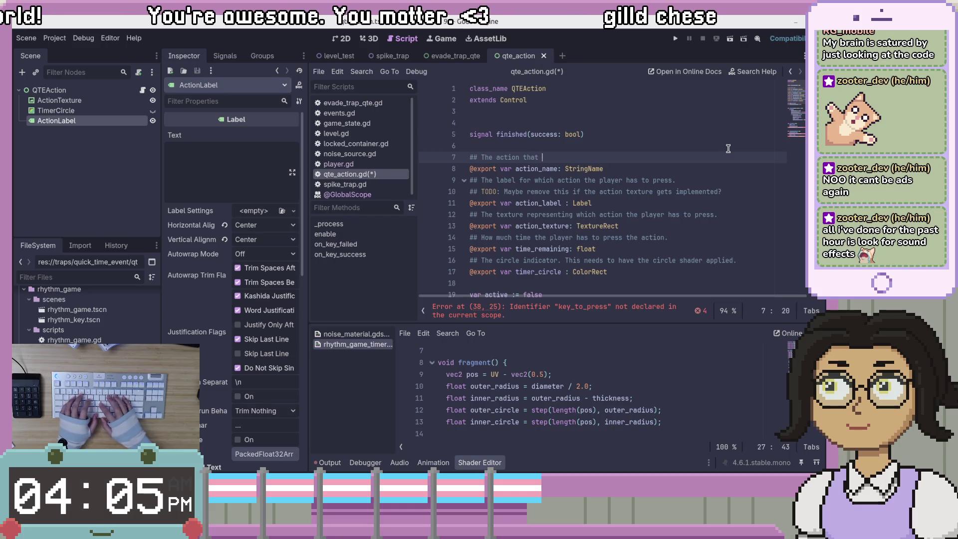
type("the player has to")
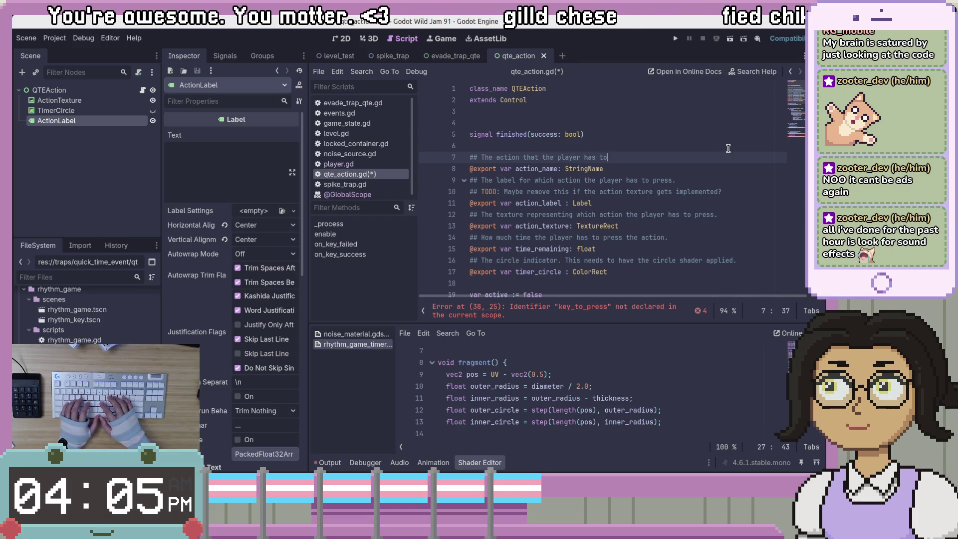
type(" press.")
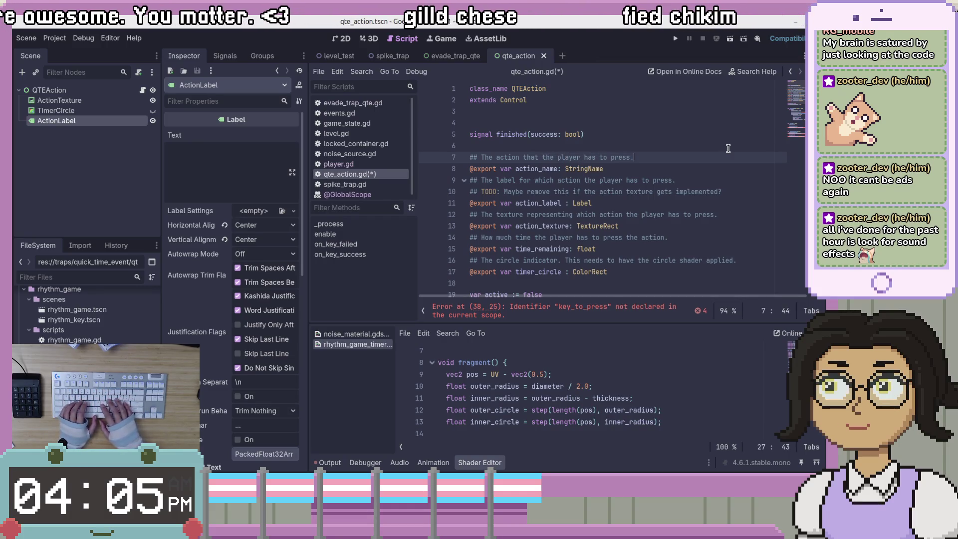
key("ctrl+s")
left_click(695, 191)
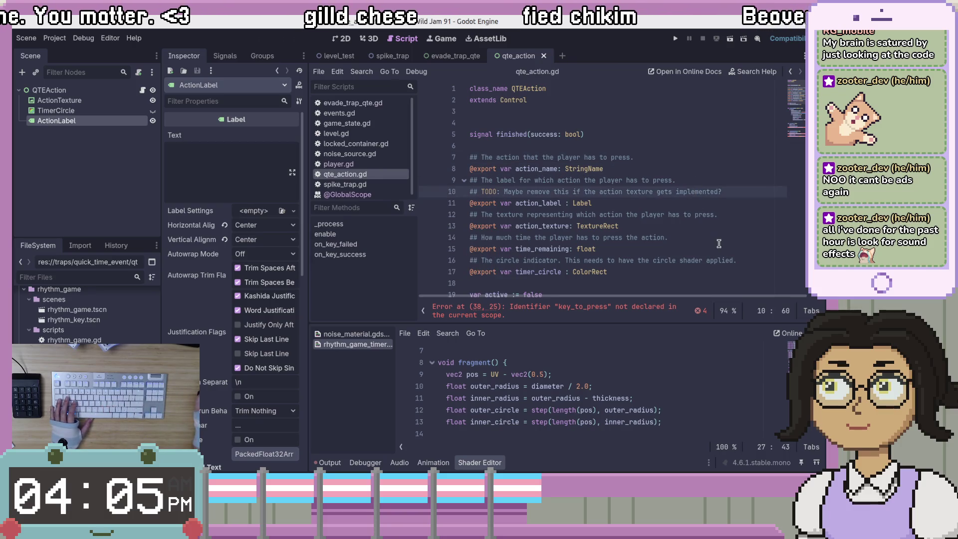
scroll(649, 207, "down", 2)
left_click(648, 207)
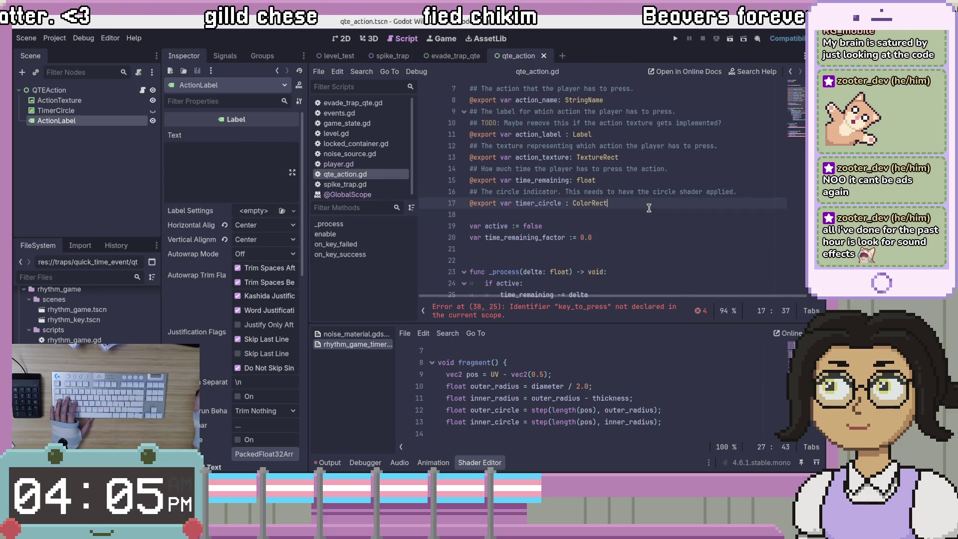
scroll(648, 208, "down", 1)
left_click(650, 220)
left_click(657, 202)
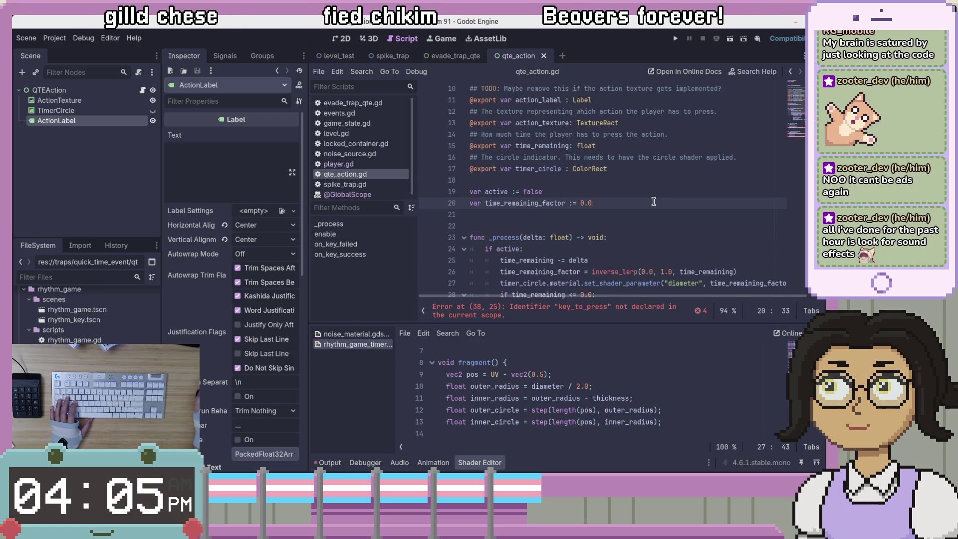
scroll(657, 202, "down", 4)
left_click(656, 201)
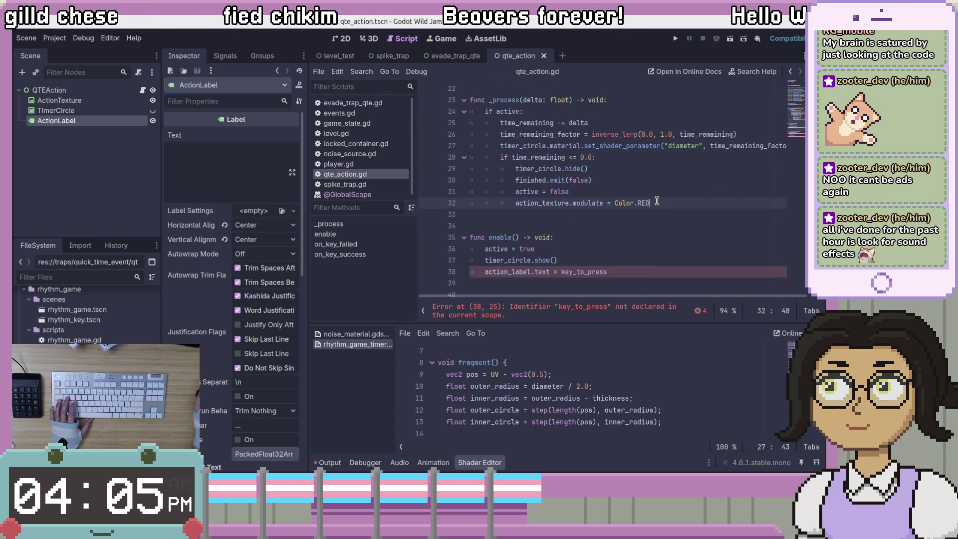
left_click(517, 193)
left_click(665, 200)
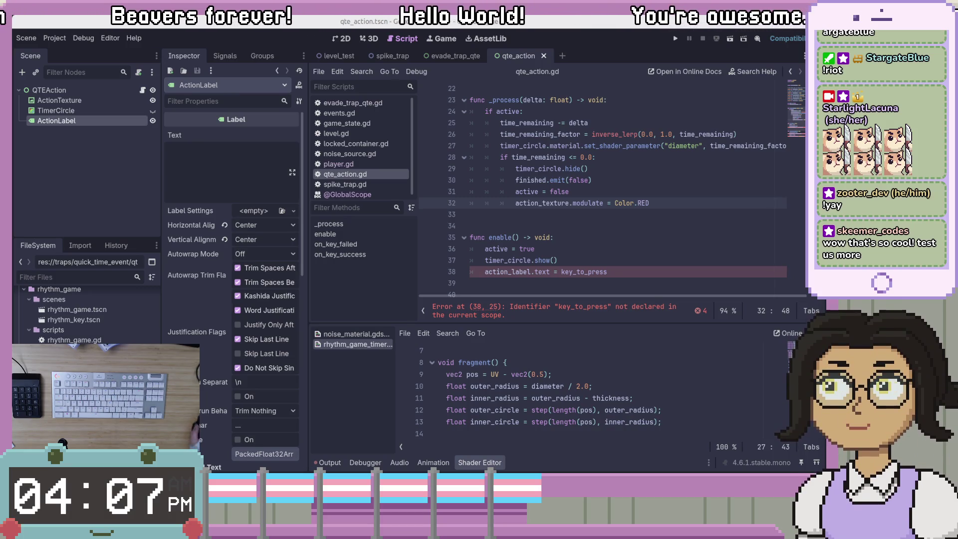
key("alt+Tab")
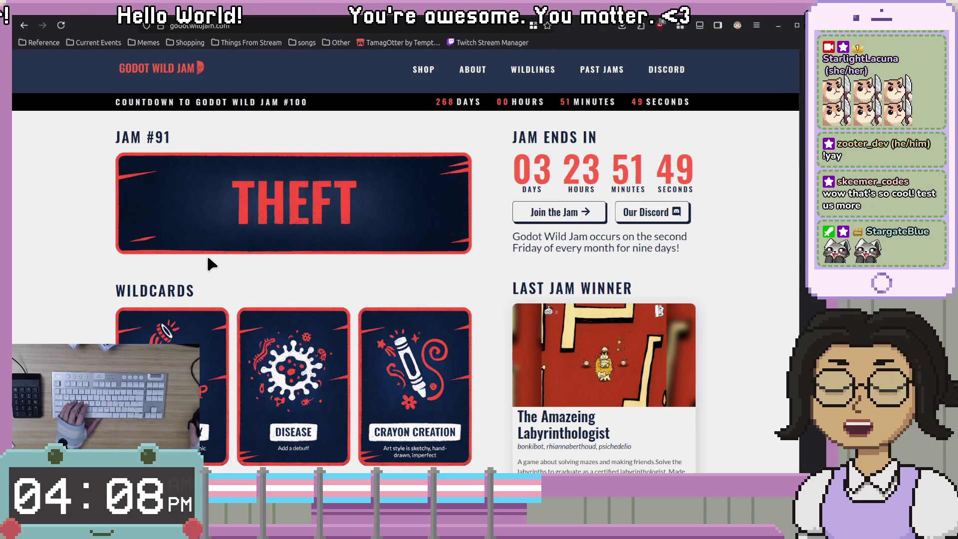
Step: Read the Godot Wild Jam THEFT theme and wildcards, then return to the Godot editor
scroll(310, 269, "down", 2)
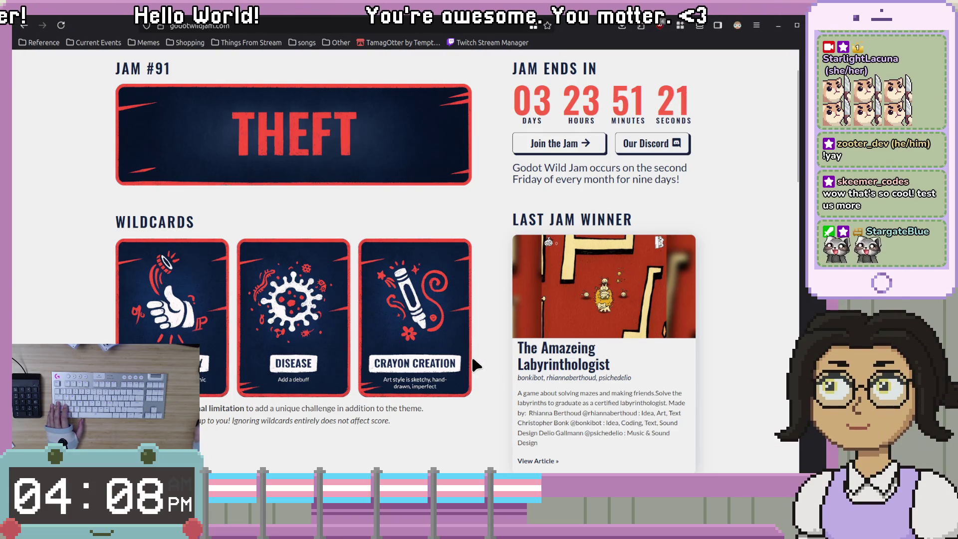
scroll(472, 355, "up", 2)
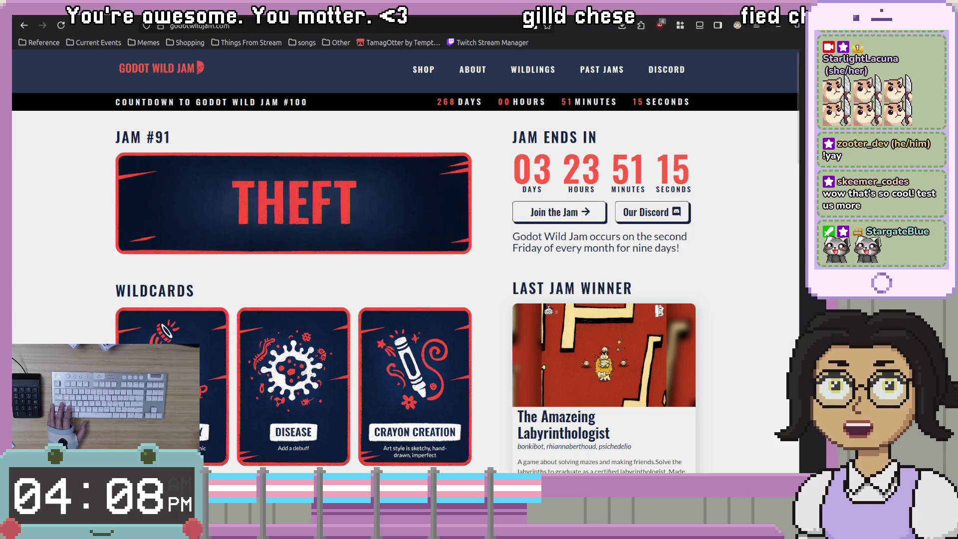
key("alt+Tab")
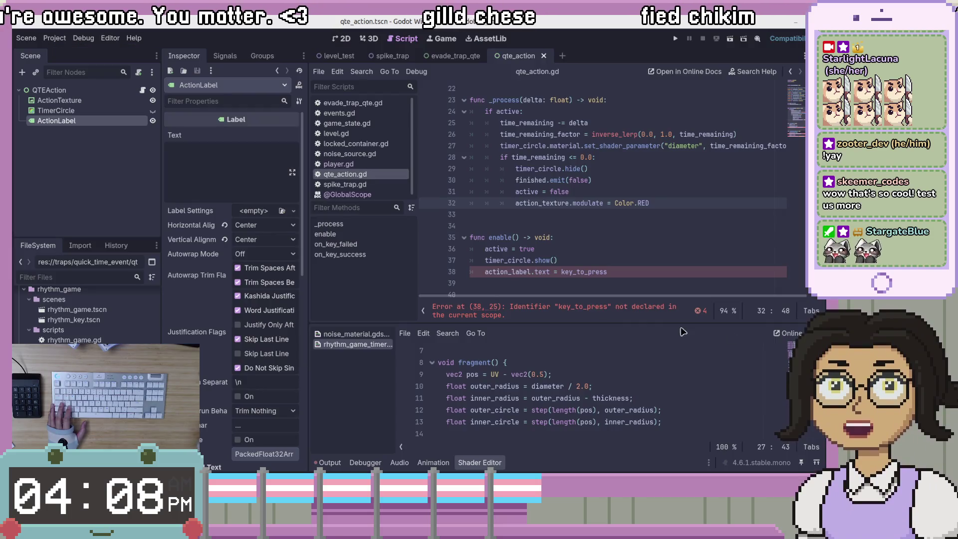
key("Up")
key("Up")
key("Up")
left_click(654, 204)
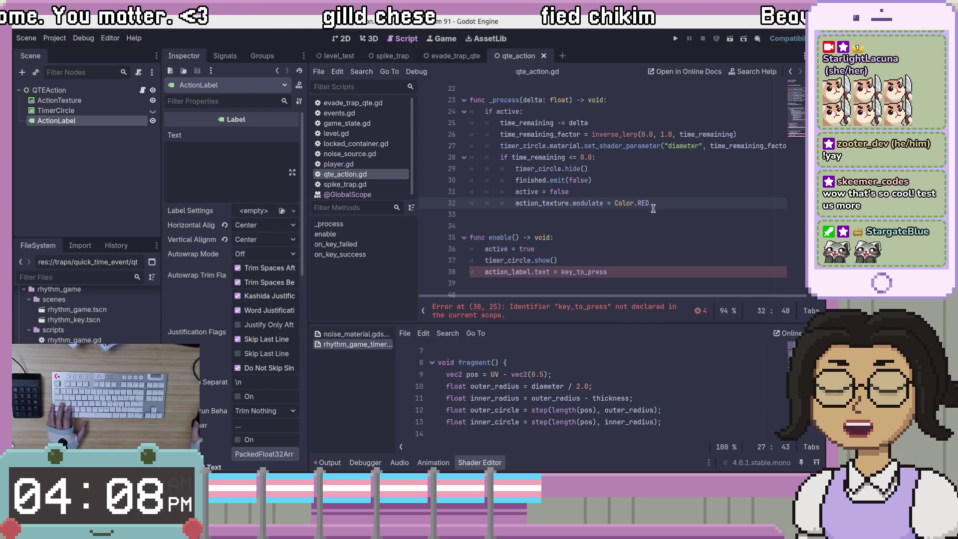
scroll(640, 242, "down", 2)
scroll(647, 235, "up", 6)
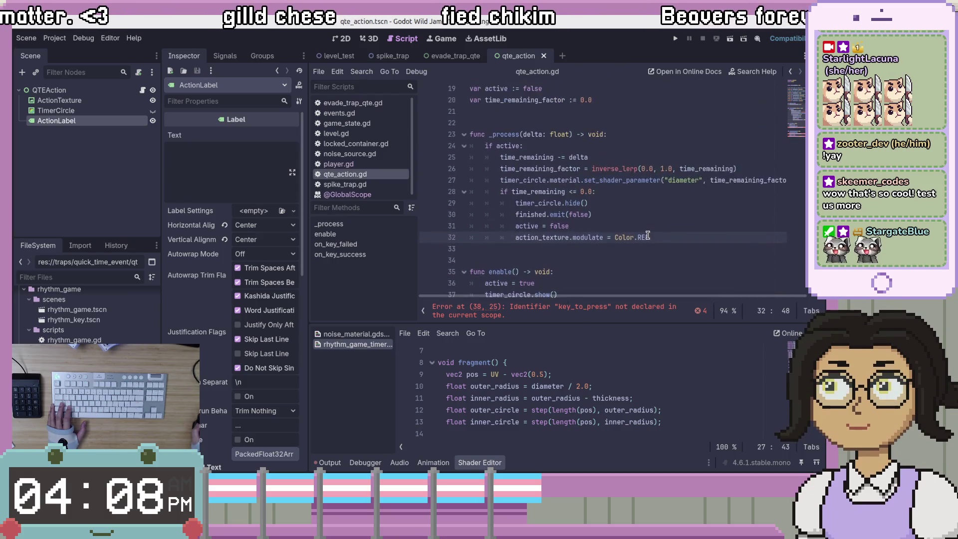
scroll(688, 224, "down", 8)
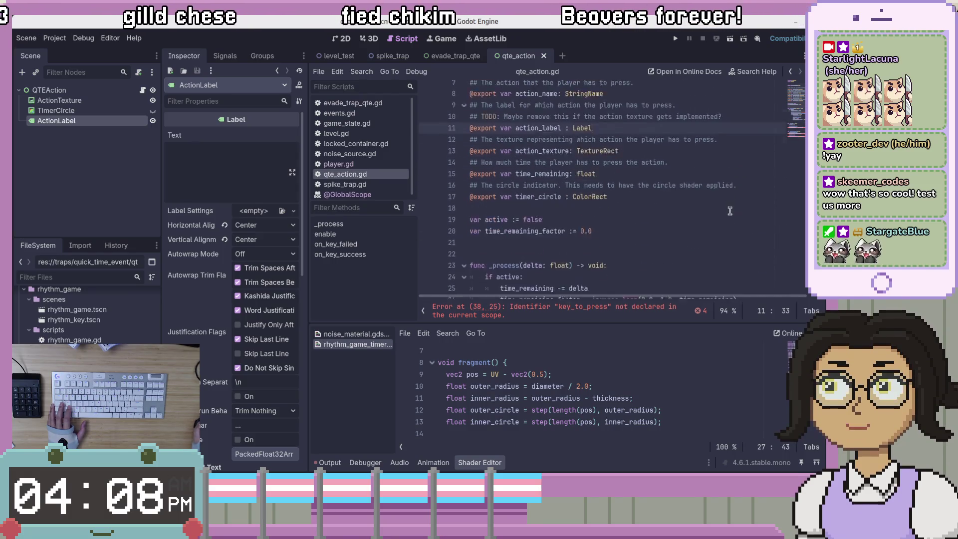
left_click(729, 213)
left_click(725, 243)
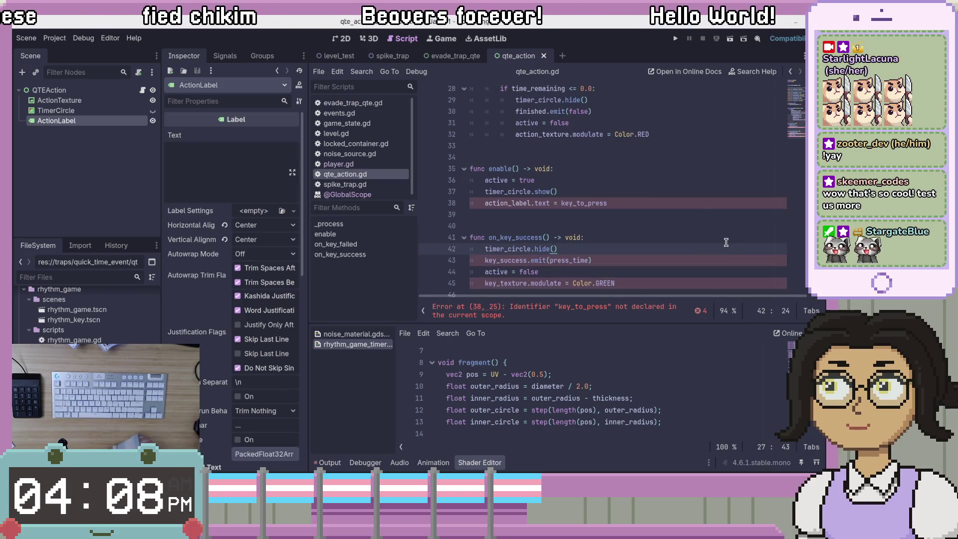
left_click(699, 215)
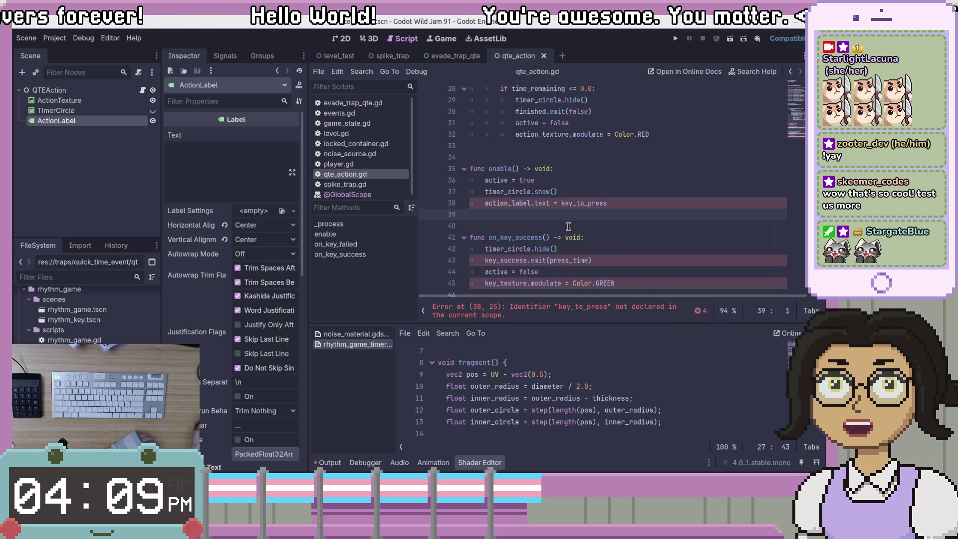
left_click(612, 224)
scroll(643, 277, "up", 2)
scroll(643, 277, "down", 2)
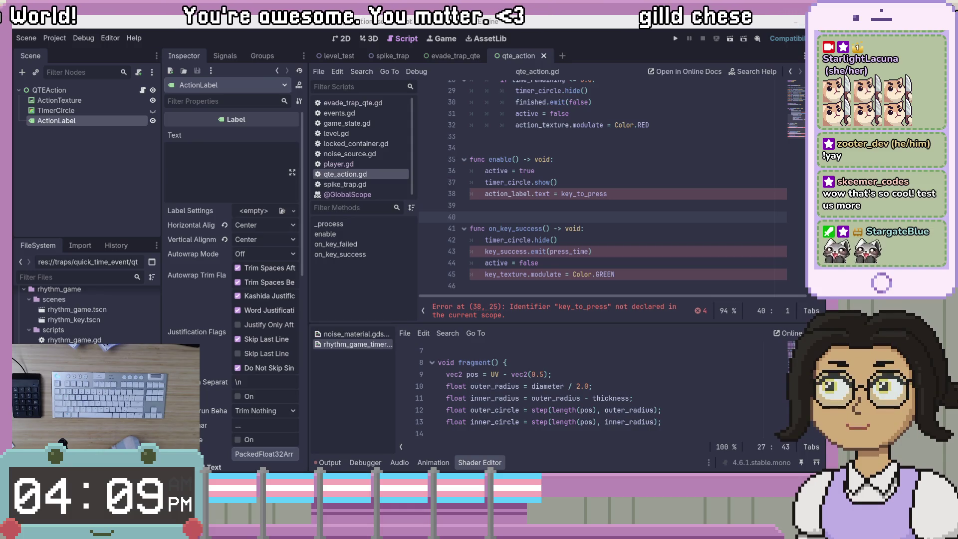
left_click(621, 195)
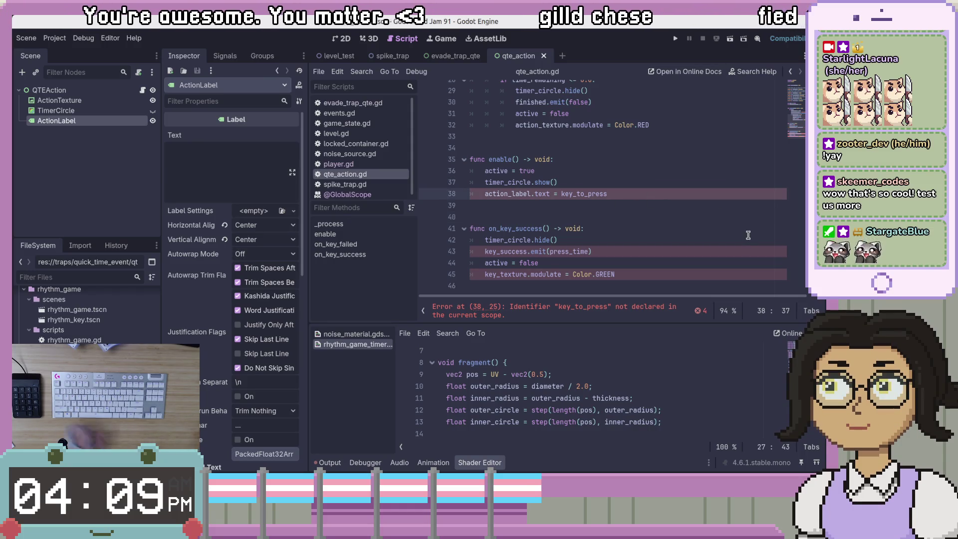
left_click(654, 159)
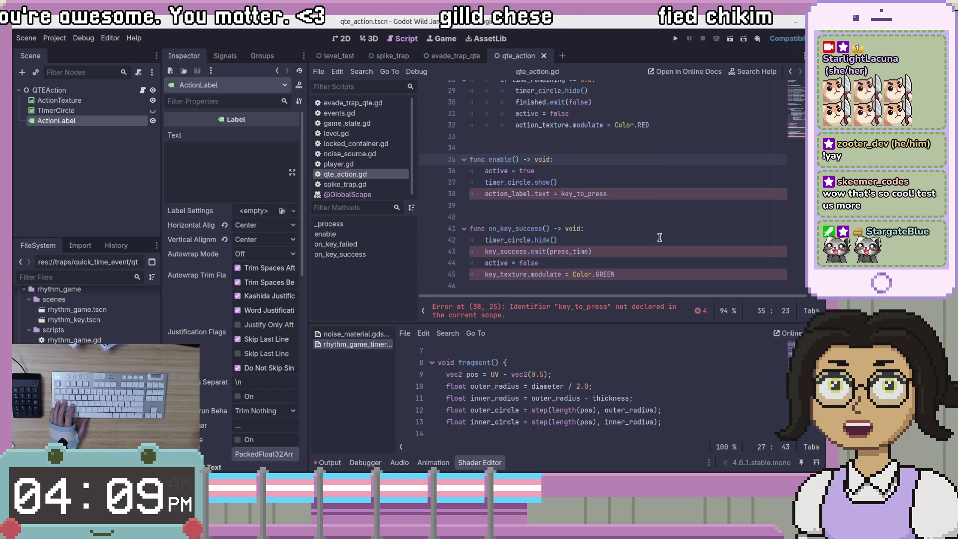
left_click(712, 183)
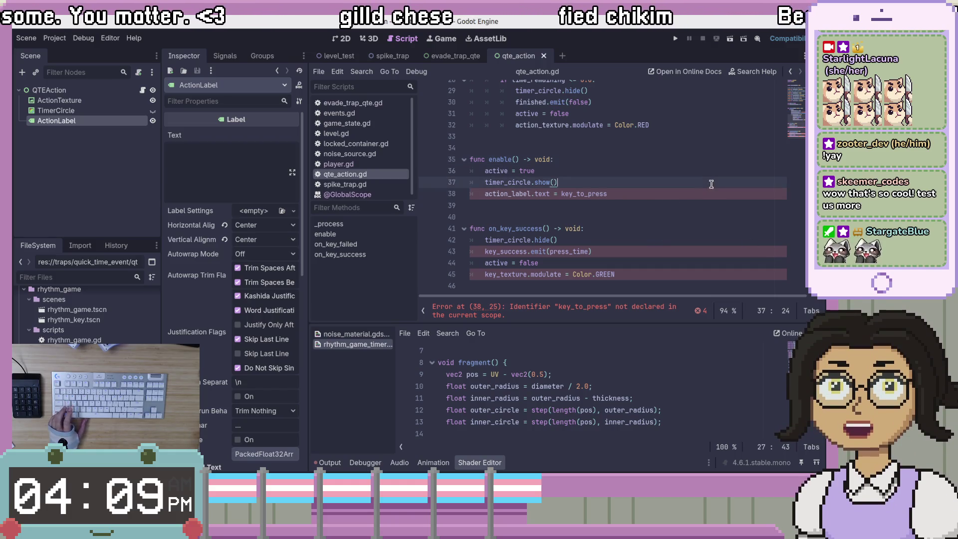
left_click(692, 197)
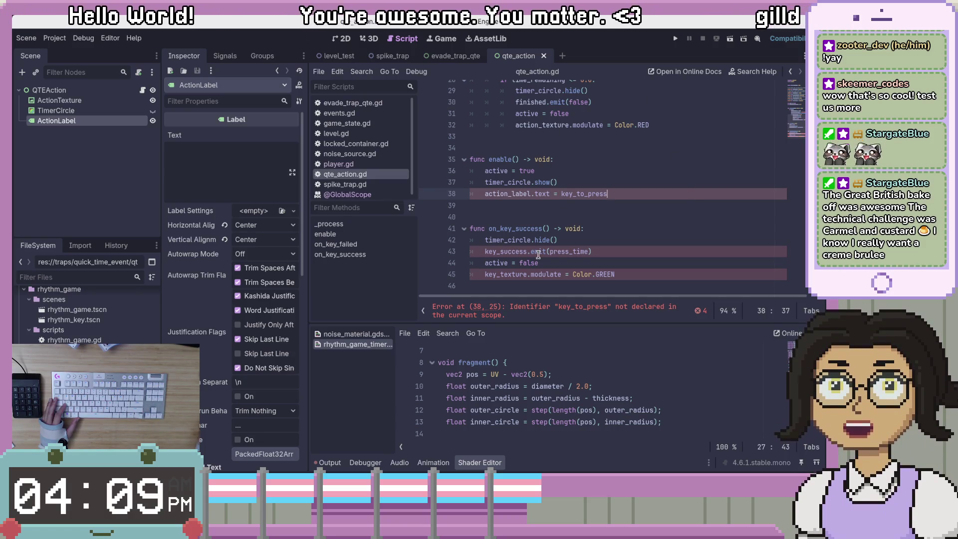
left_click(624, 208)
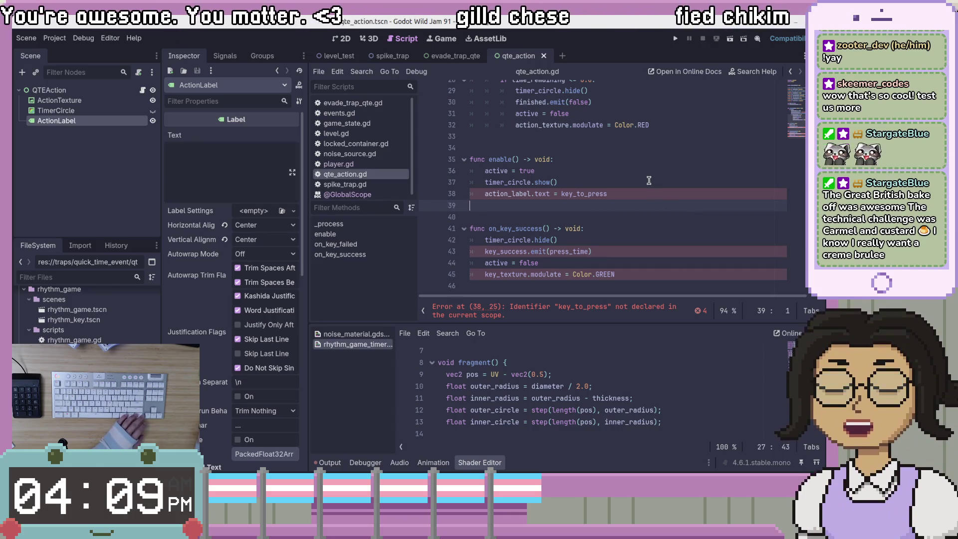
scroll(654, 209, "up", 1)
left_click(653, 215)
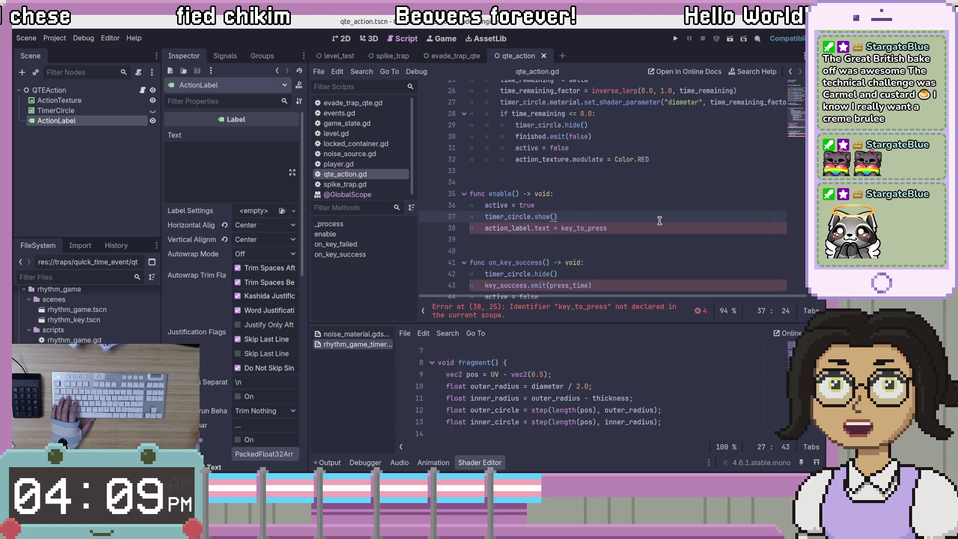
left_click(658, 228)
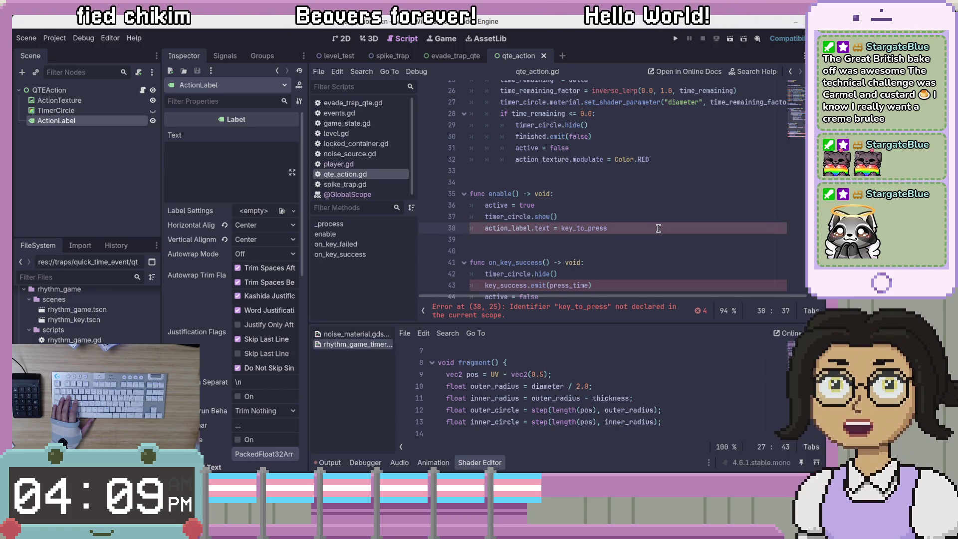
left_click_drag(658, 228, 659, 218)
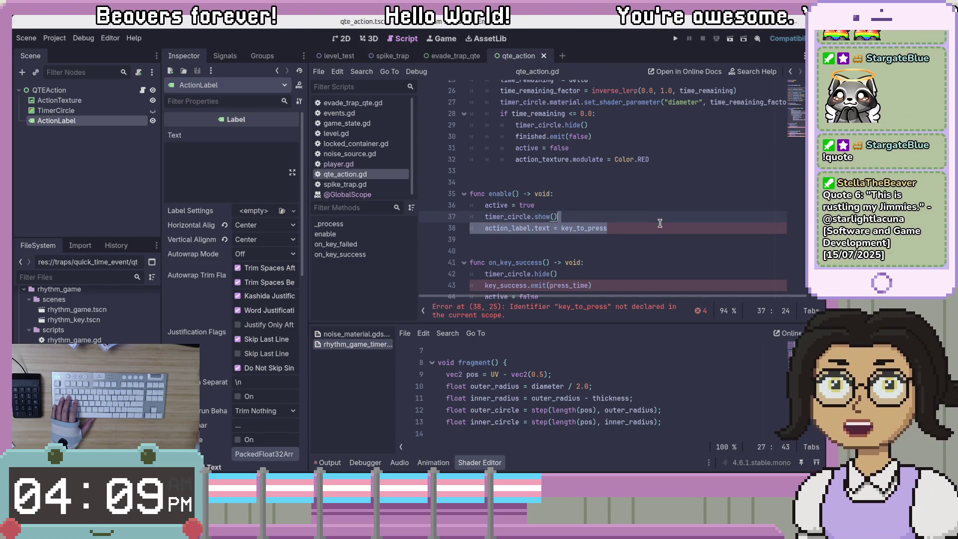
left_click(657, 242)
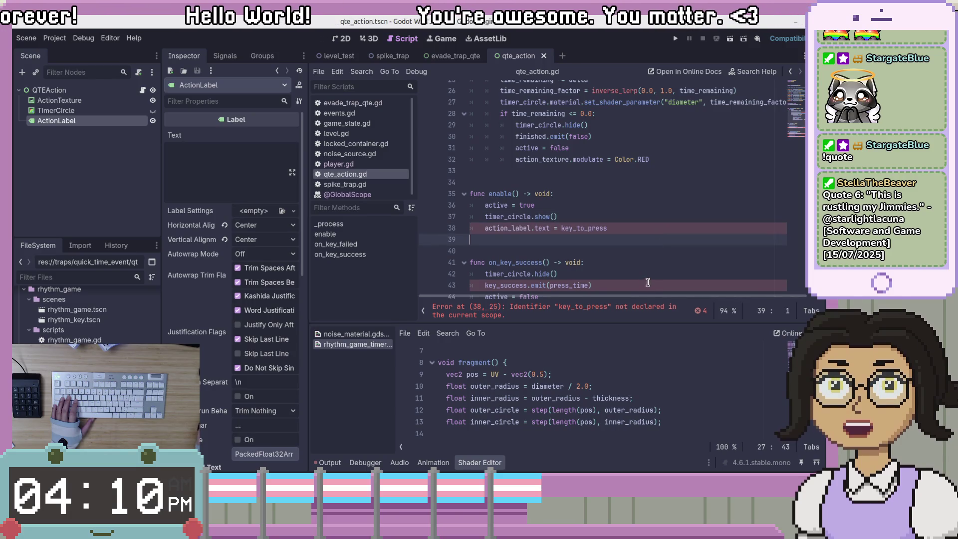
left_click(655, 267)
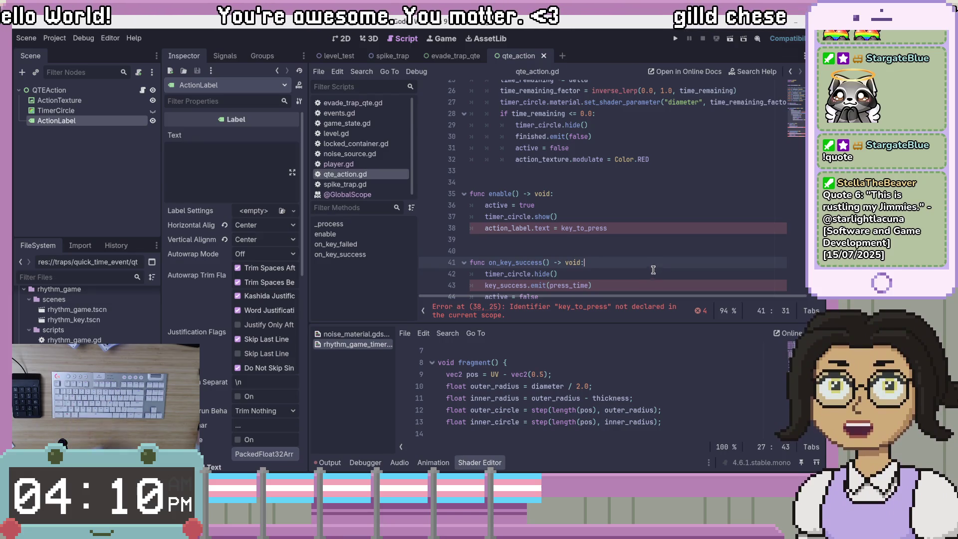
left_click_drag(666, 244, 680, 216)
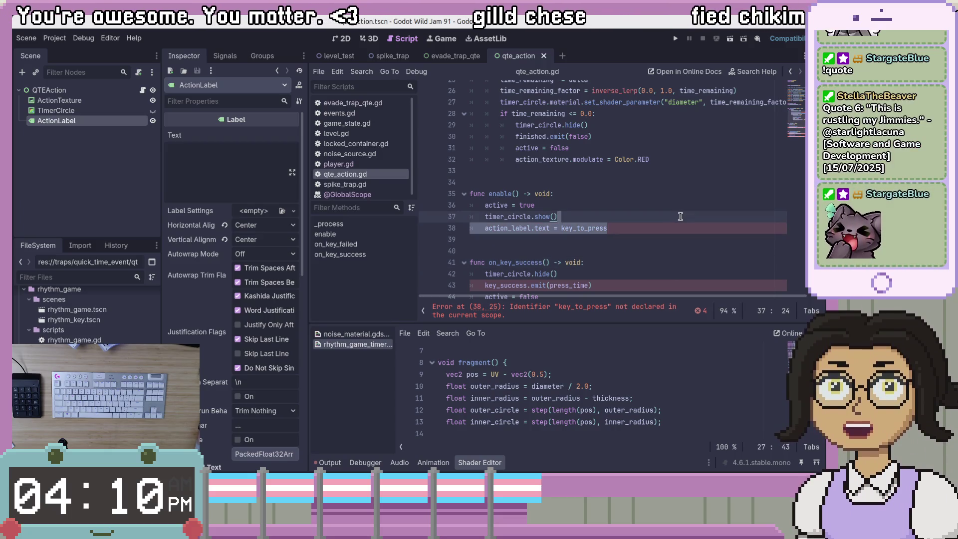
scroll(667, 282, "up", 8)
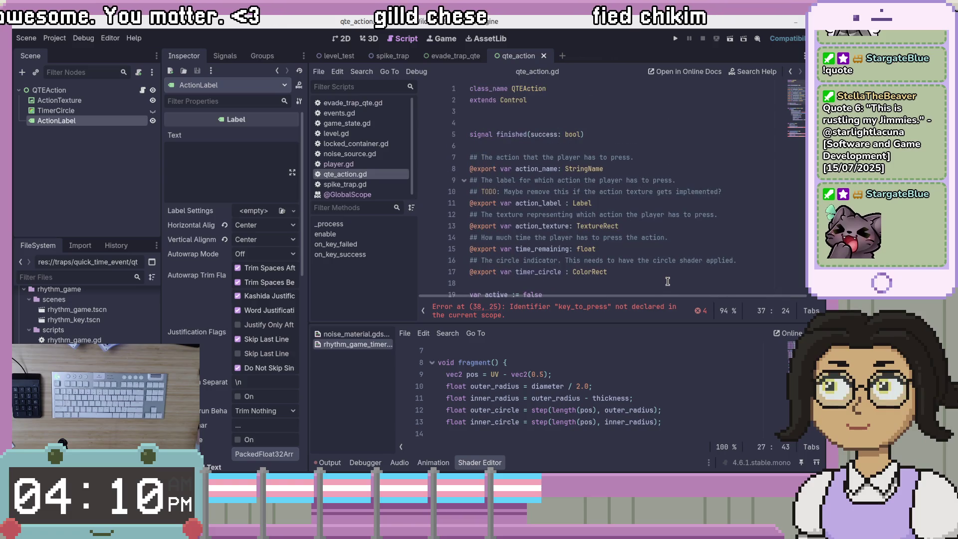
scroll(667, 280, "down", 9)
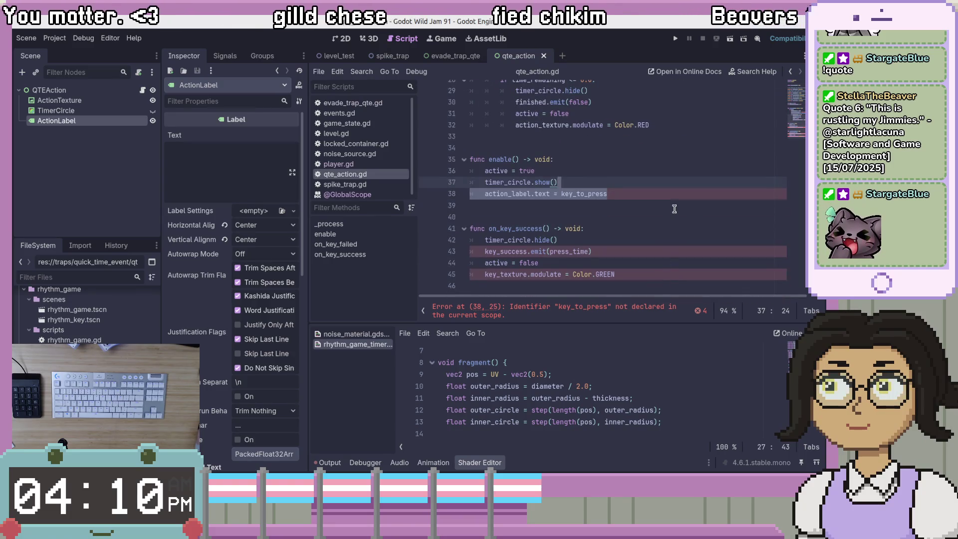
left_click(674, 209)
left_click(678, 192)
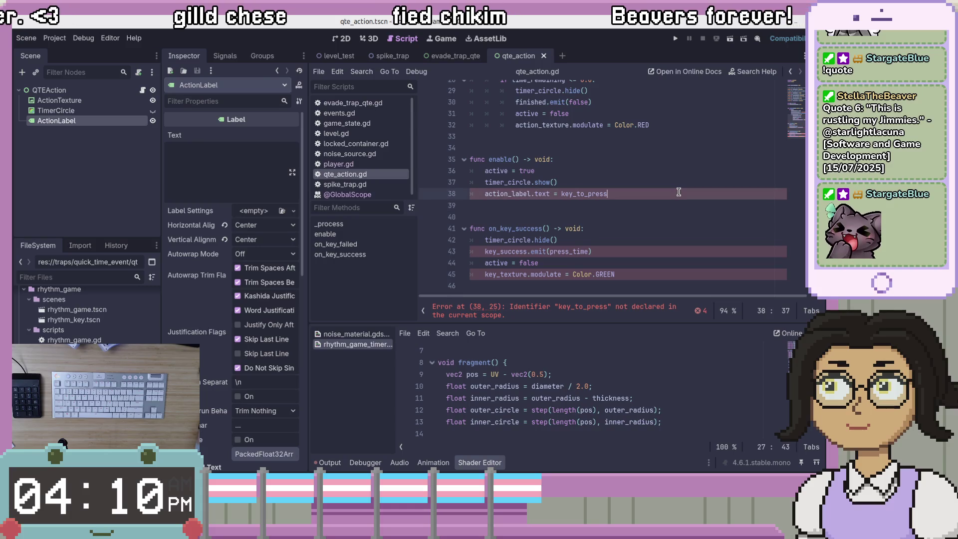
left_click(496, 180)
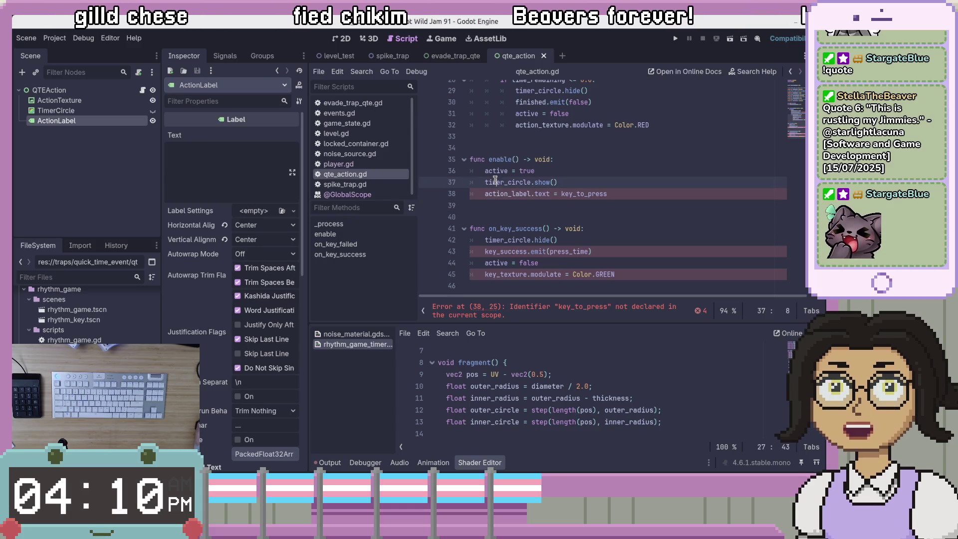
scroll(654, 235, "up", 2)
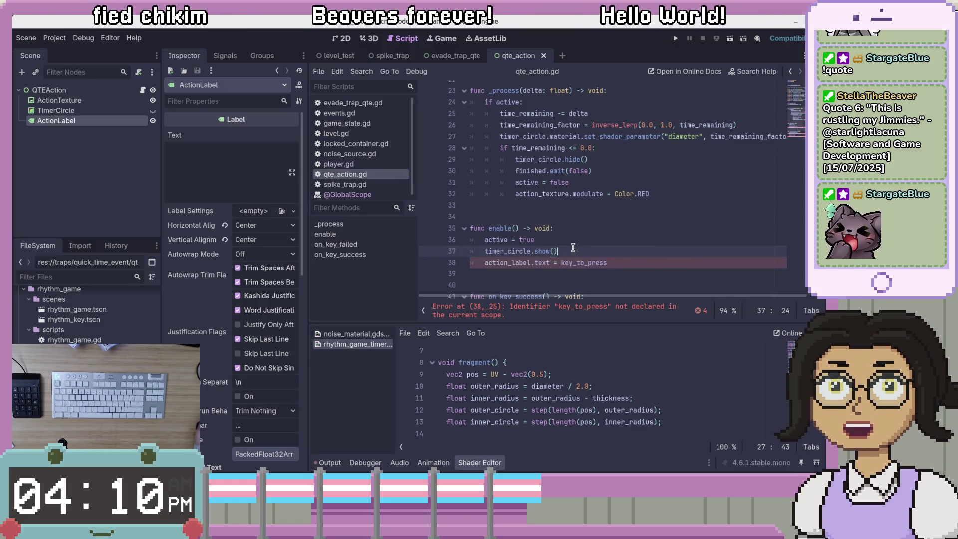
scroll(573, 245, "down", 2)
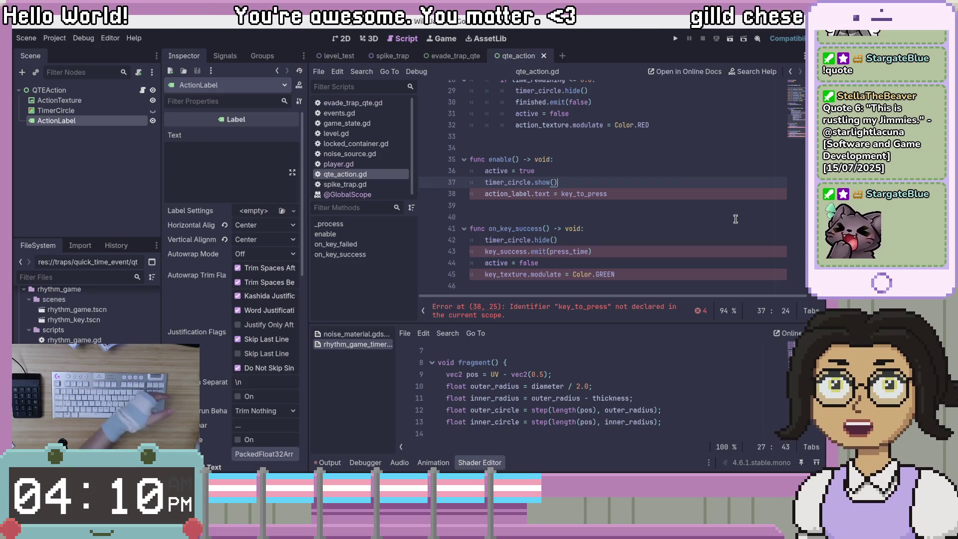
left_click(674, 216)
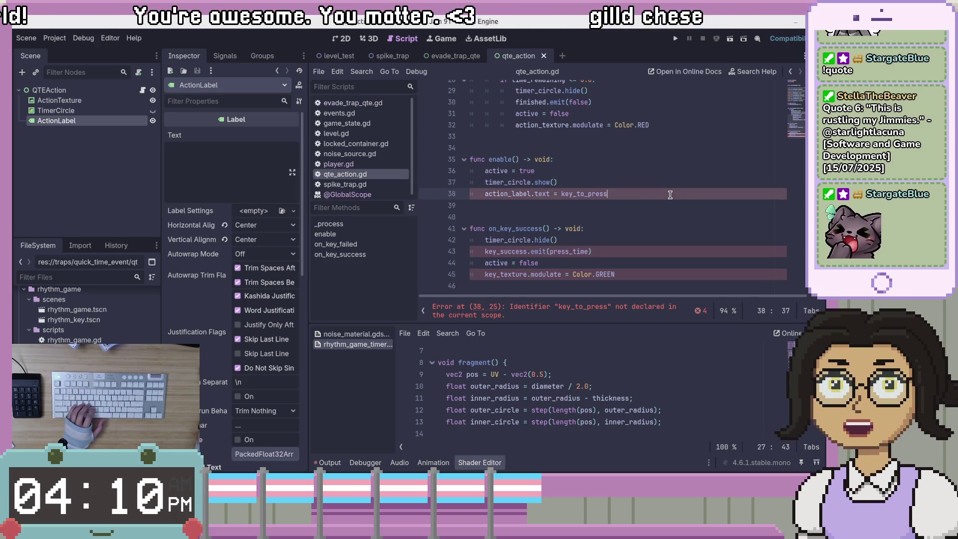
left_click(670, 194)
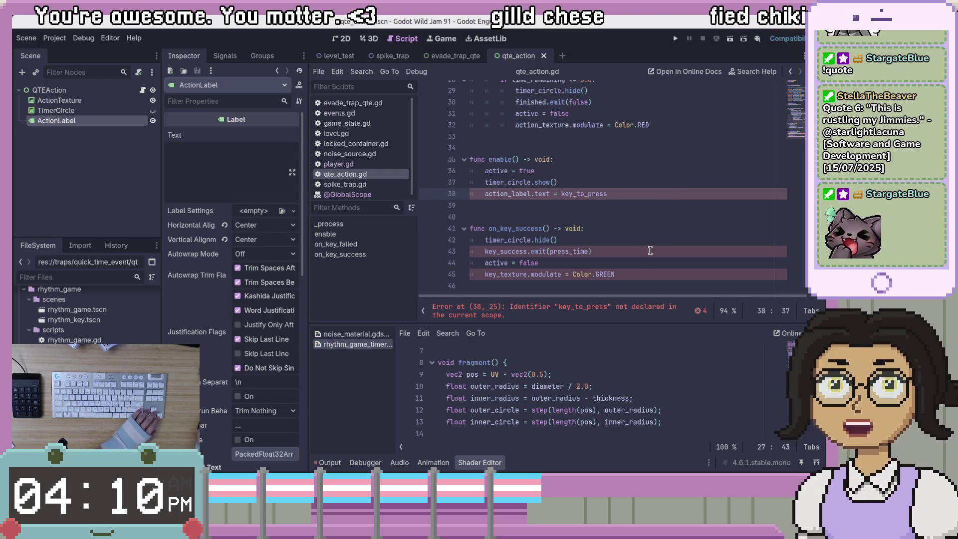
left_click(479, 194)
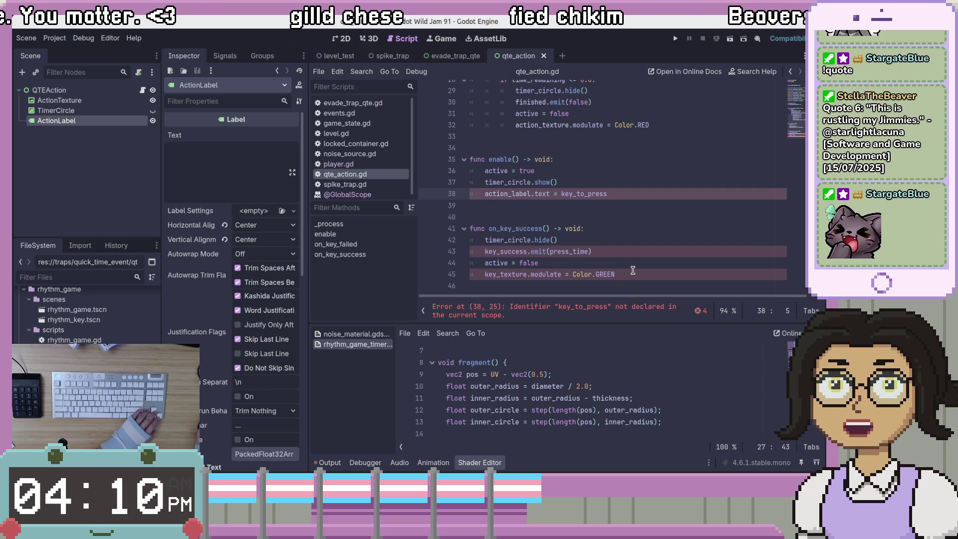
scroll(633, 270, "up", 2)
double_click(583, 261)
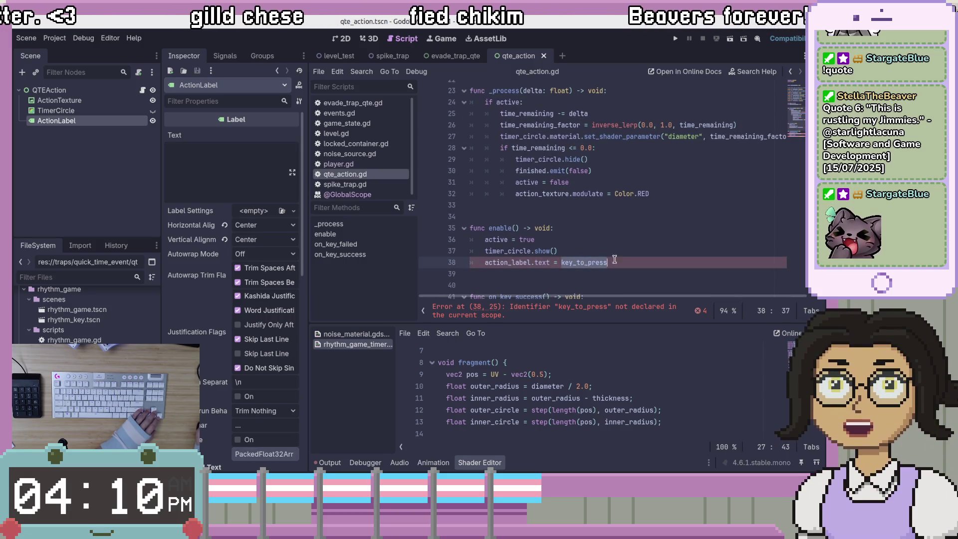
Step: Set the label text in enable() to action_name instead of key_to_press and save qte_action.gd
type("act")
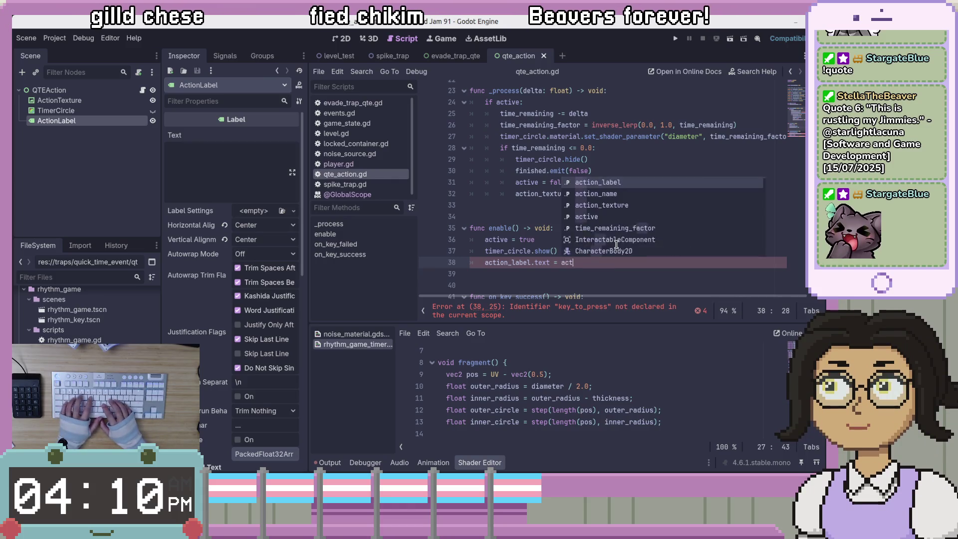
type("ion_na")
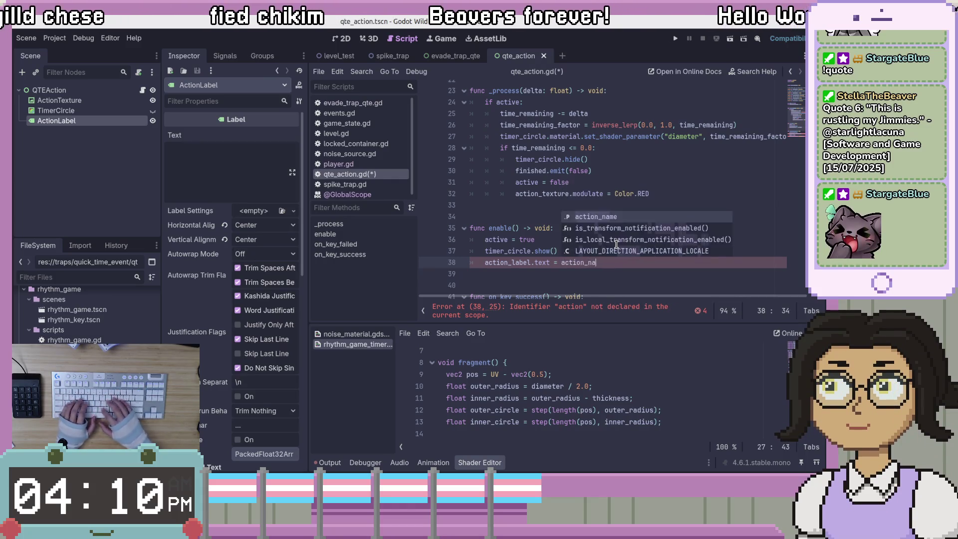
key("Return")
key("ctrl+s")
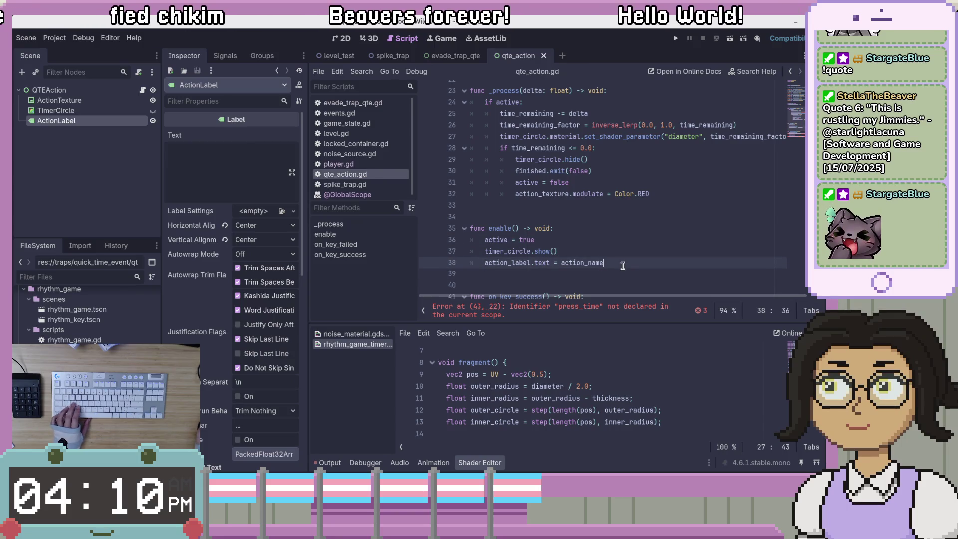
scroll(623, 266, "down", 2)
left_click(630, 249)
left_click(519, 246)
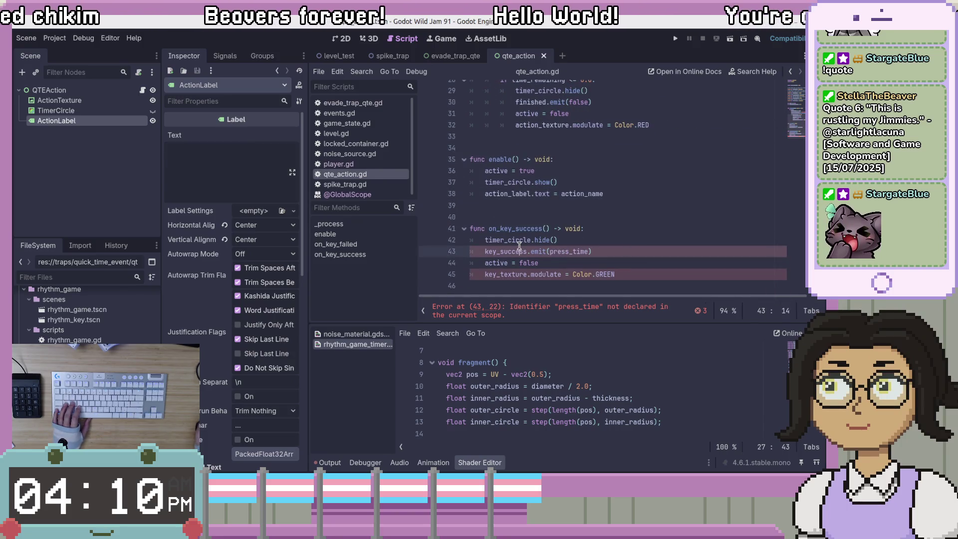
left_click(604, 244)
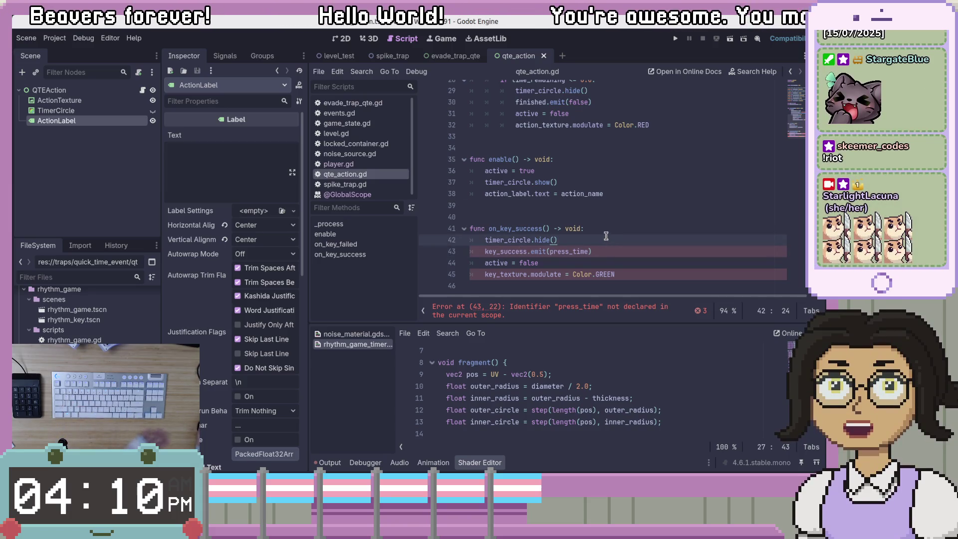
left_click(629, 250)
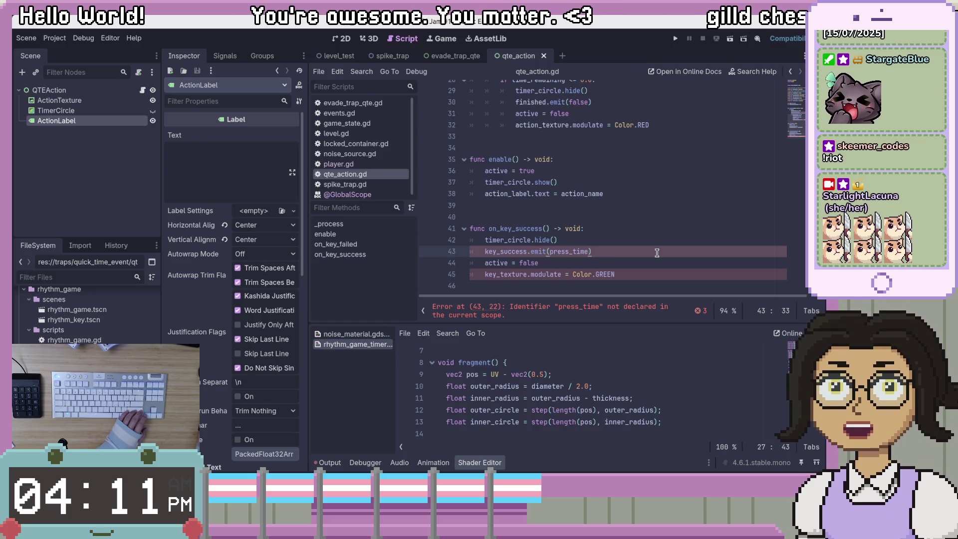
left_click(627, 274)
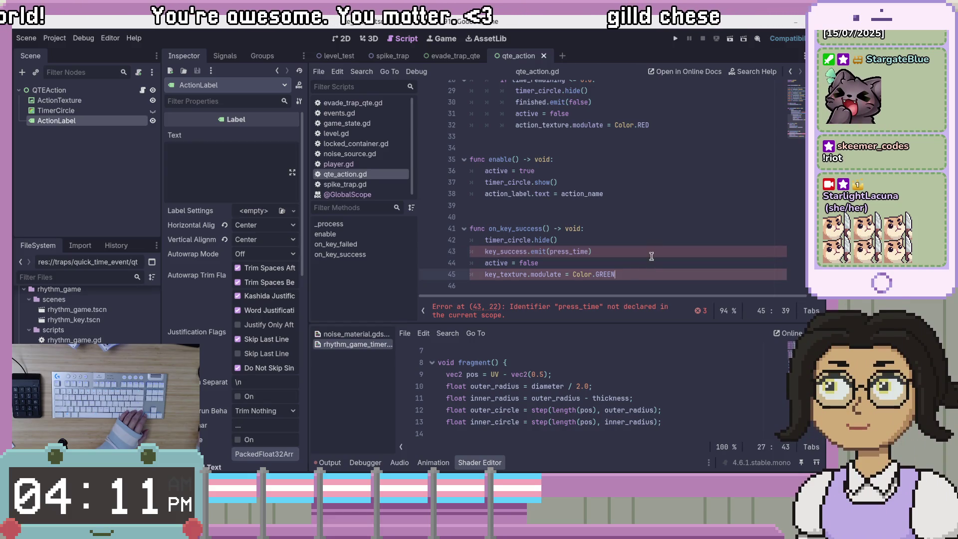
left_click(625, 252)
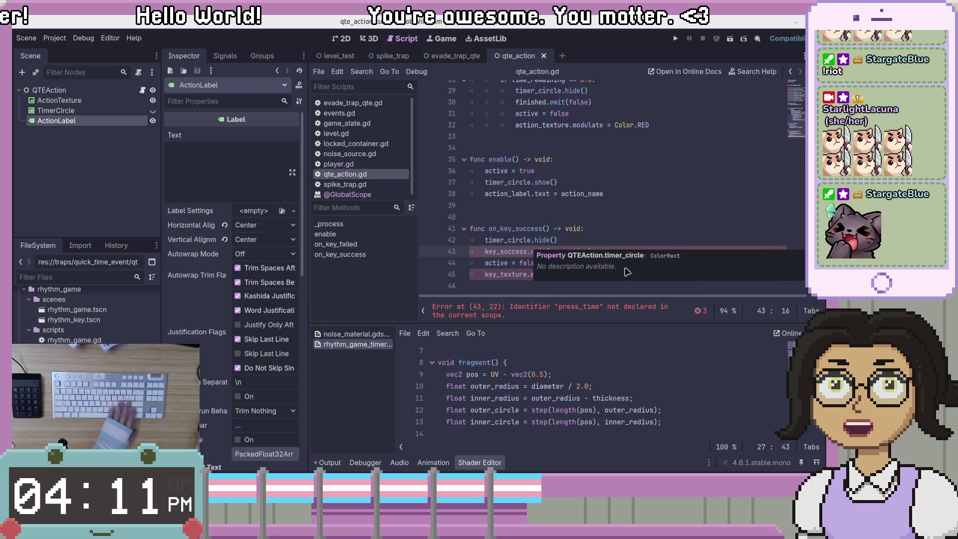
left_click(627, 216)
left_click(631, 237)
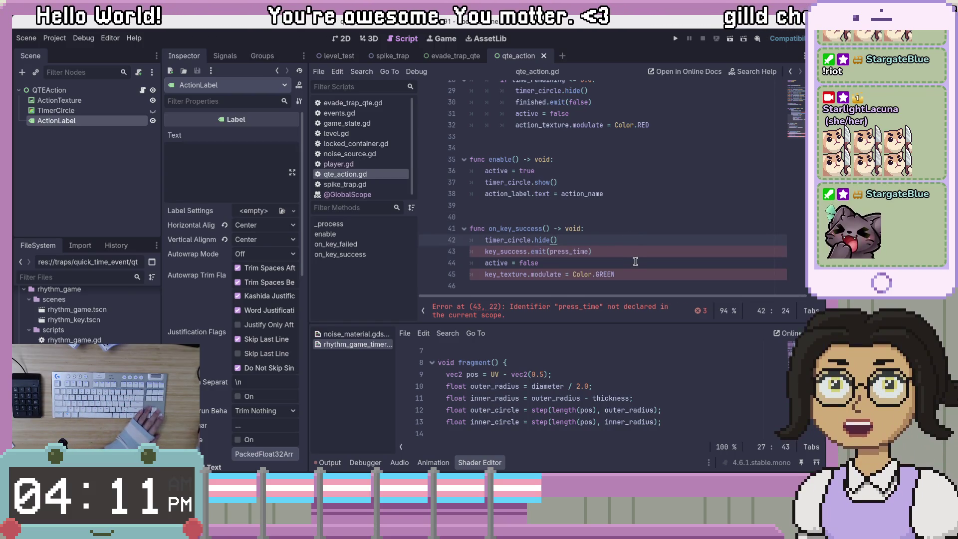
left_click(636, 255)
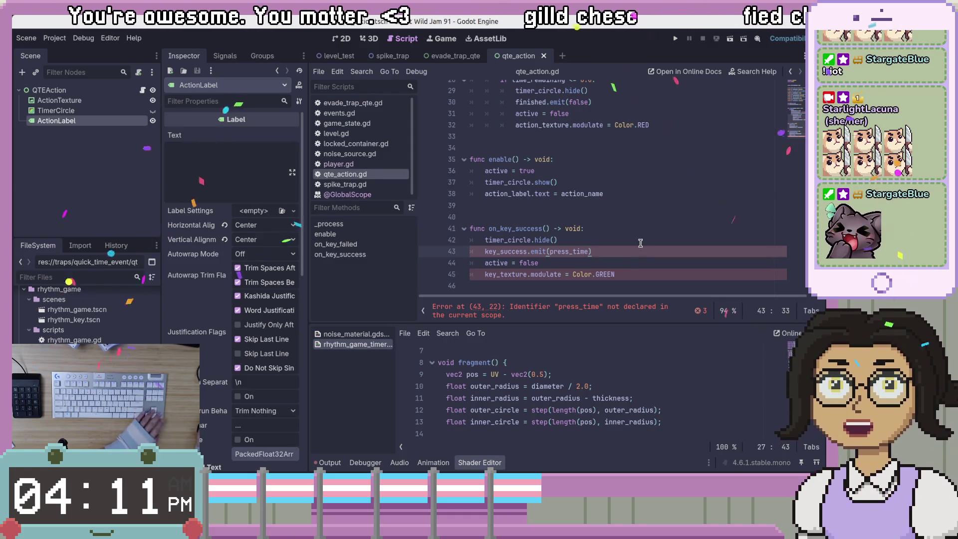
left_click(640, 243)
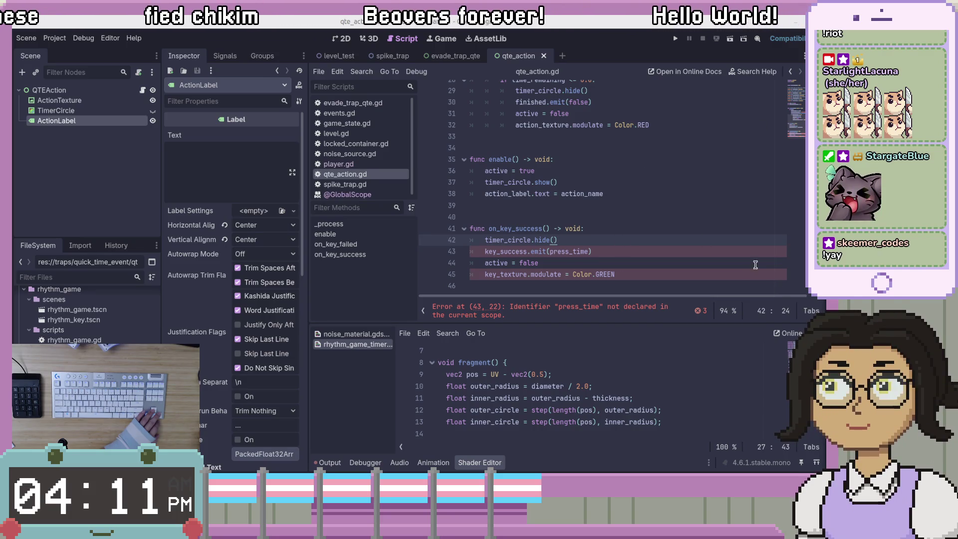
left_click(693, 252)
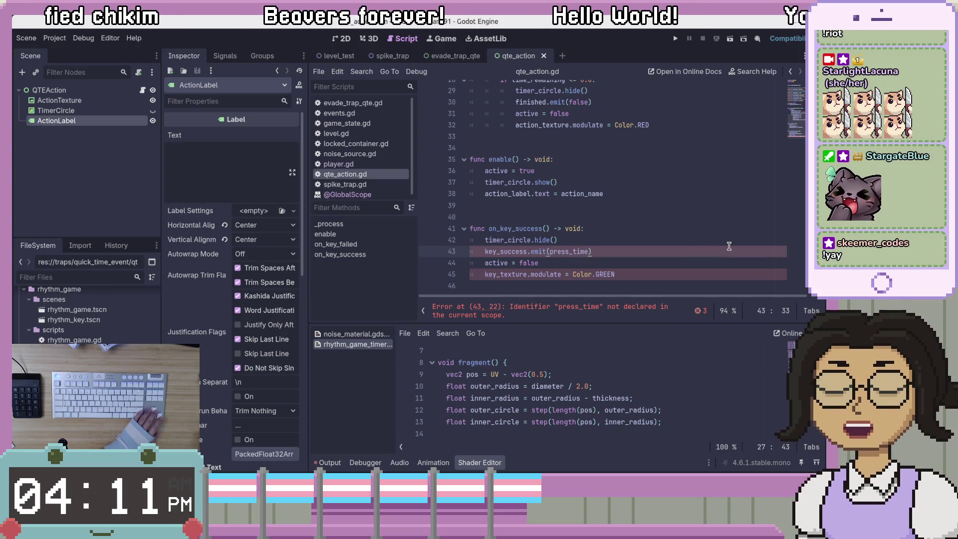
left_click(738, 229)
left_click(695, 254)
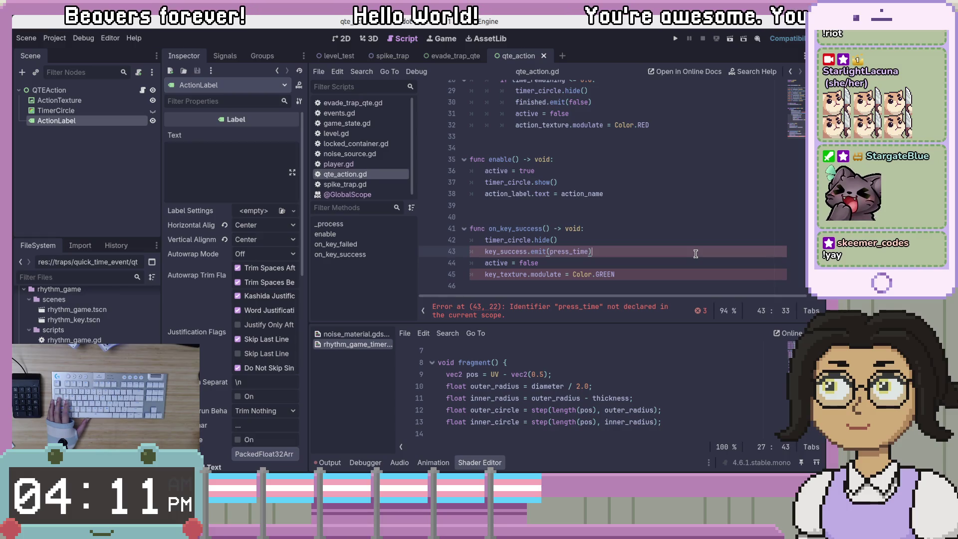
left_click(568, 221)
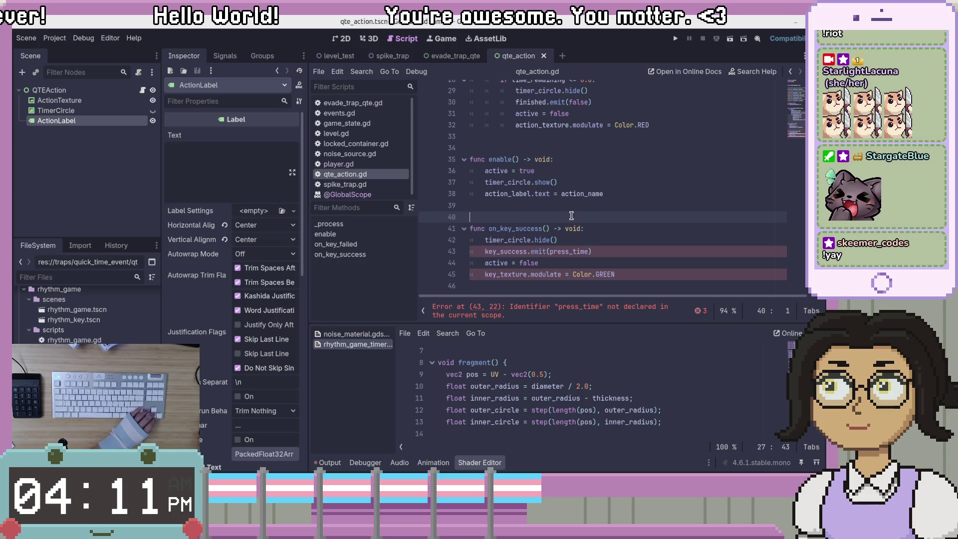
left_click(583, 241)
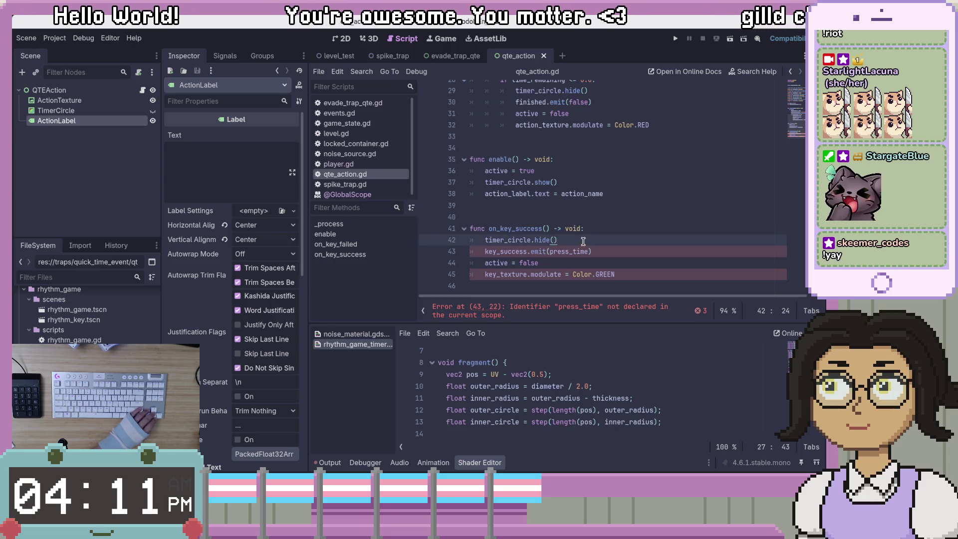
left_click(628, 253)
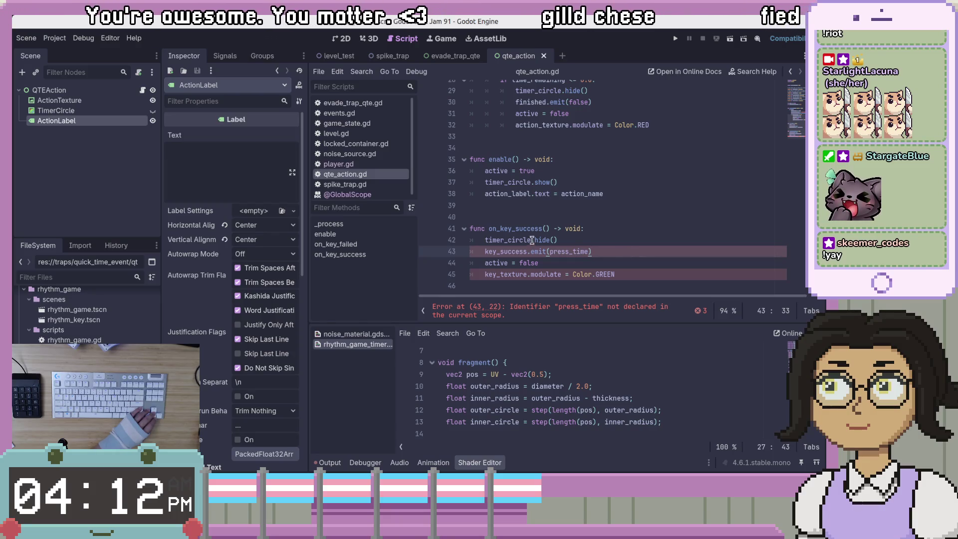
double_click(519, 228)
scroll(648, 256, "up", 3)
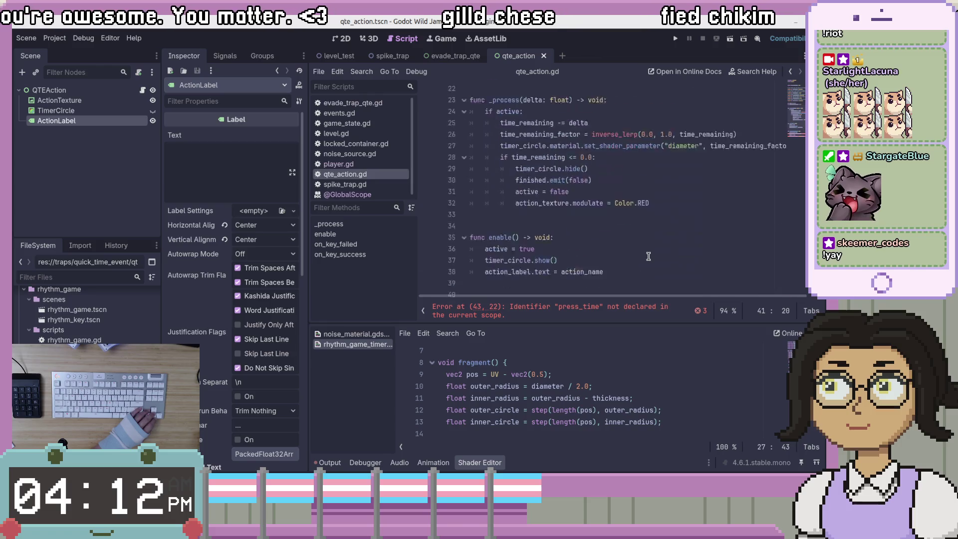
scroll(648, 256, "down", 2)
left_click(510, 230)
double_click(510, 229)
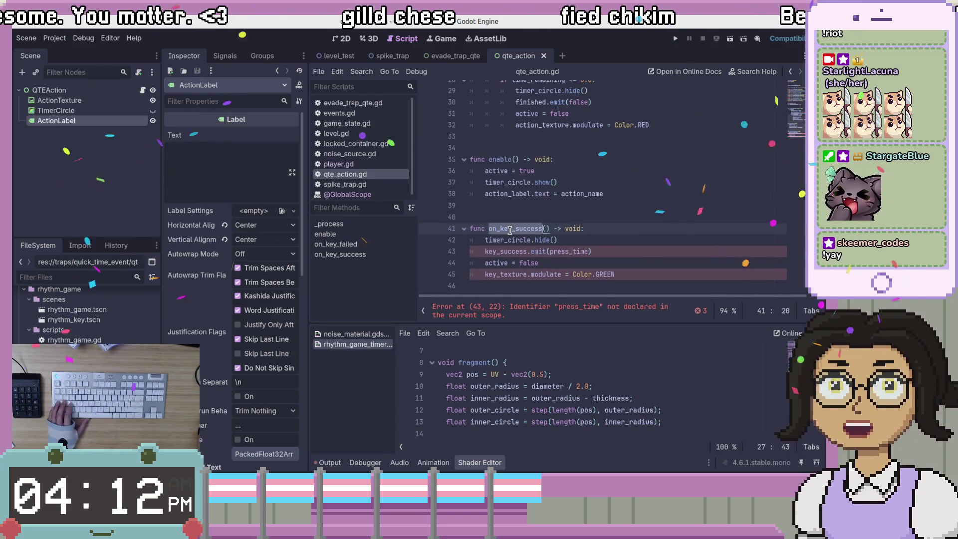
Step: Run a project-wide Find in Files search for on_key_success
key("ctrl+f")
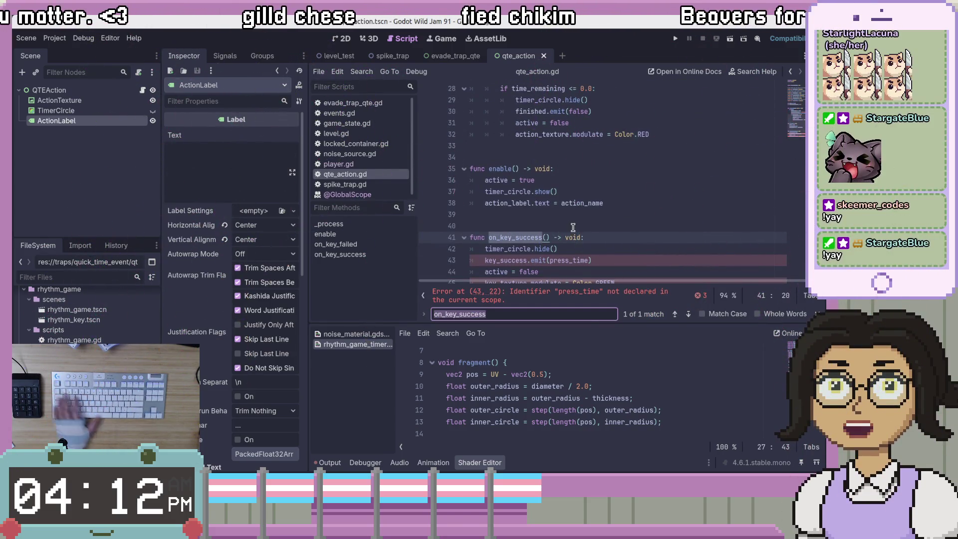
key("Escape")
left_click(362, 71)
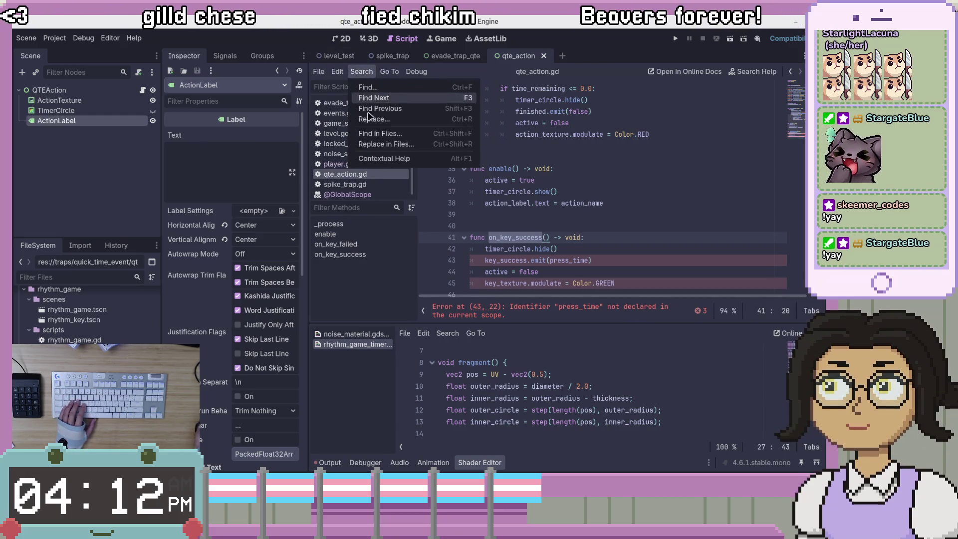
left_click(379, 133)
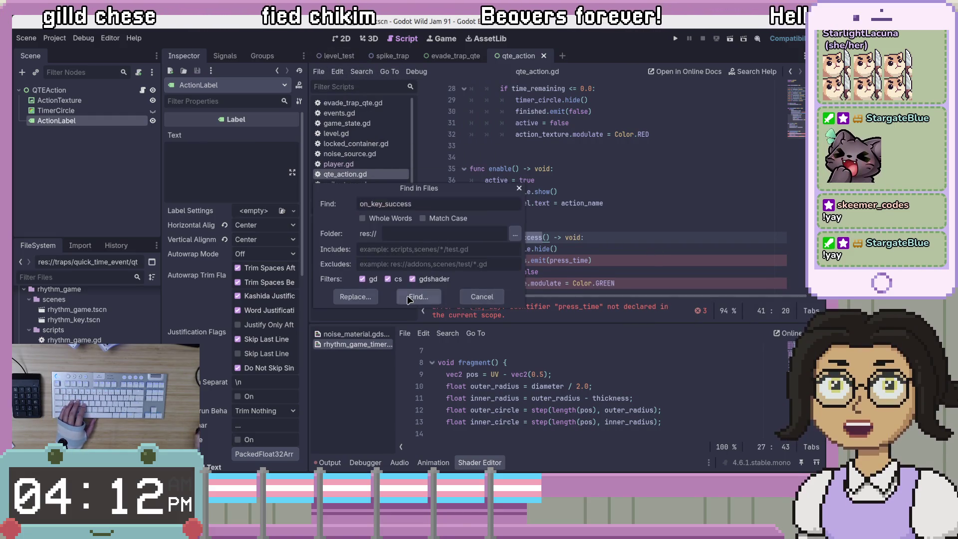
left_click(418, 297)
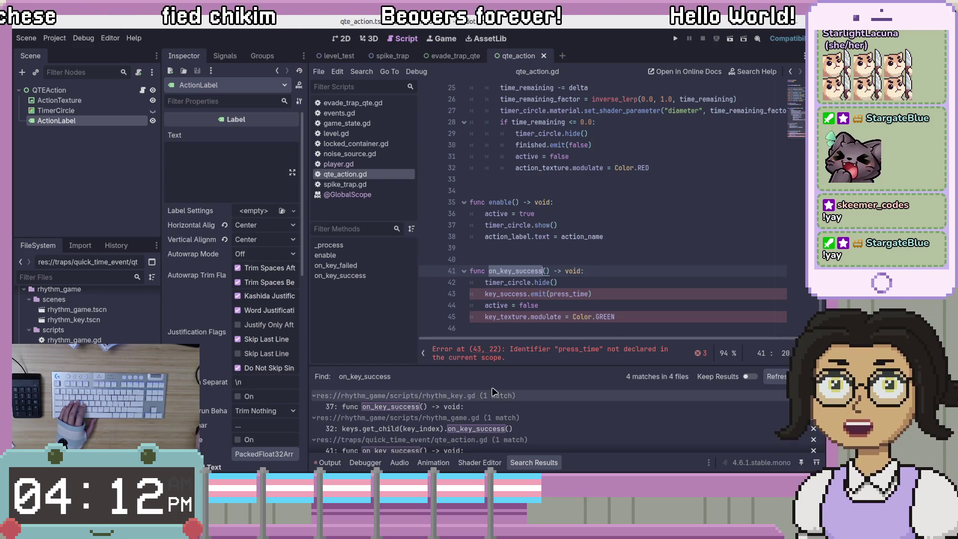
Step: Open the on_key_success call in evade_trap_qte.gd from the search results
scroll(495, 429, "down", 2)
scroll(496, 430, "down", 2)
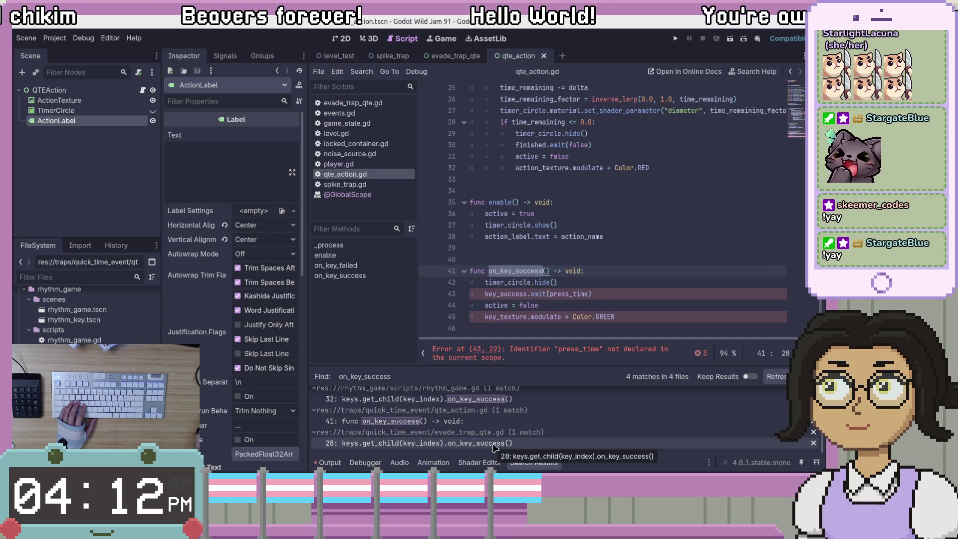
left_click(426, 444)
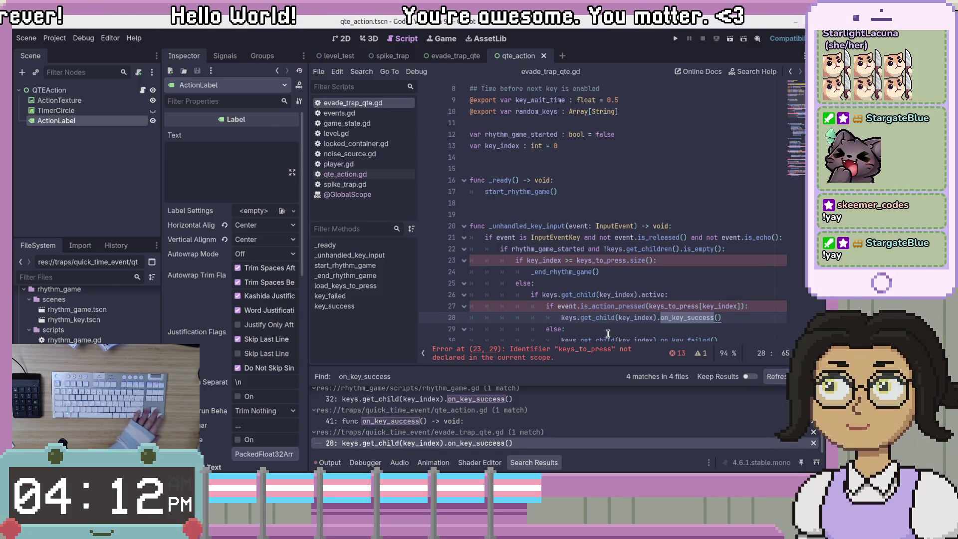
Step: Inspect the on_key_success() call in evade_trap_qte.gd, placing the caret at the ends of lines 28 and 27
scroll(611, 326, "down", 4)
scroll(689, 299, "up", 2)
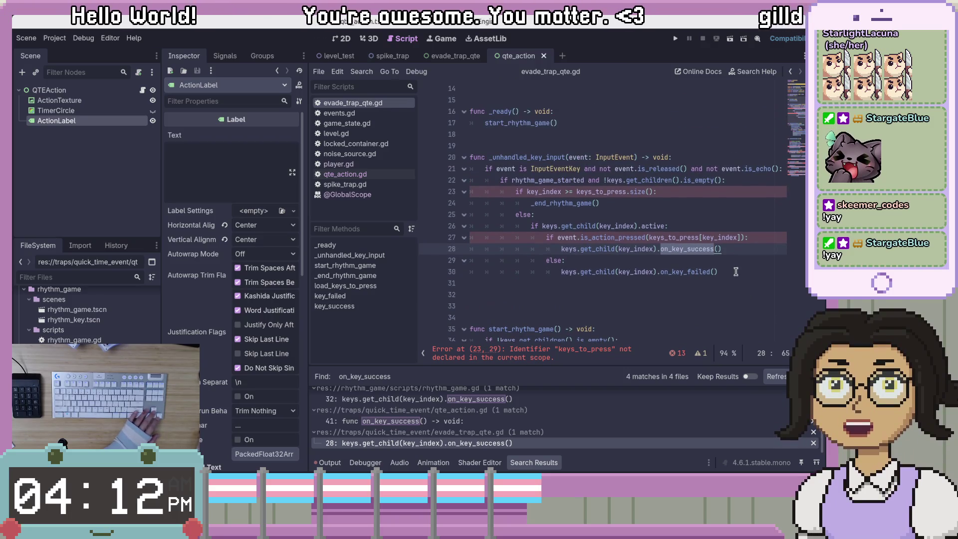
scroll(733, 290, "up", 2)
scroll(731, 309, "down", 1)
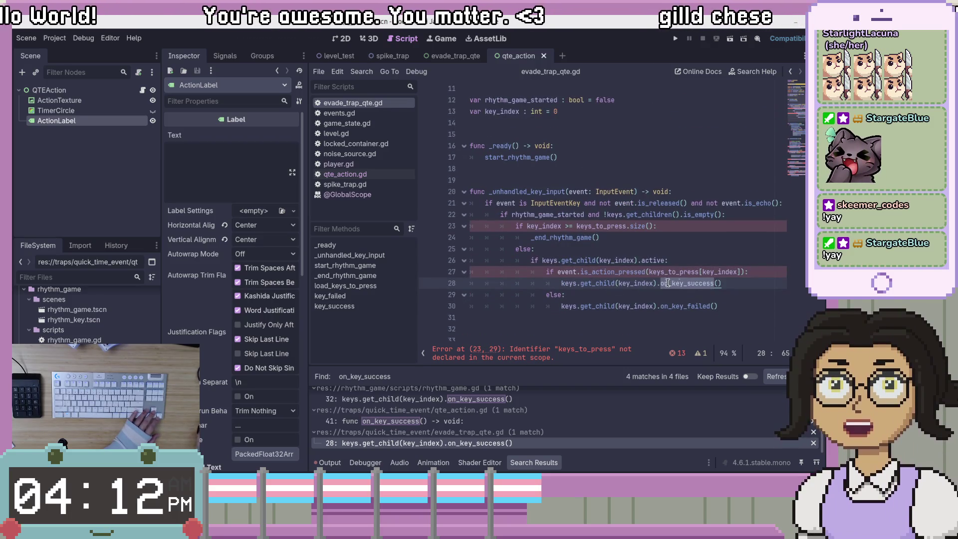
scroll(650, 242, "up", 4)
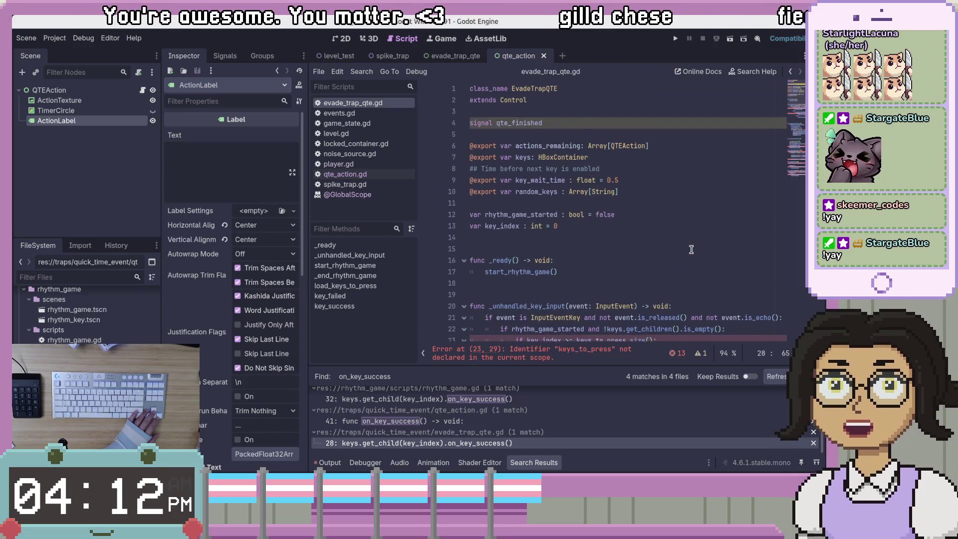
scroll(600, 254, "down", 3)
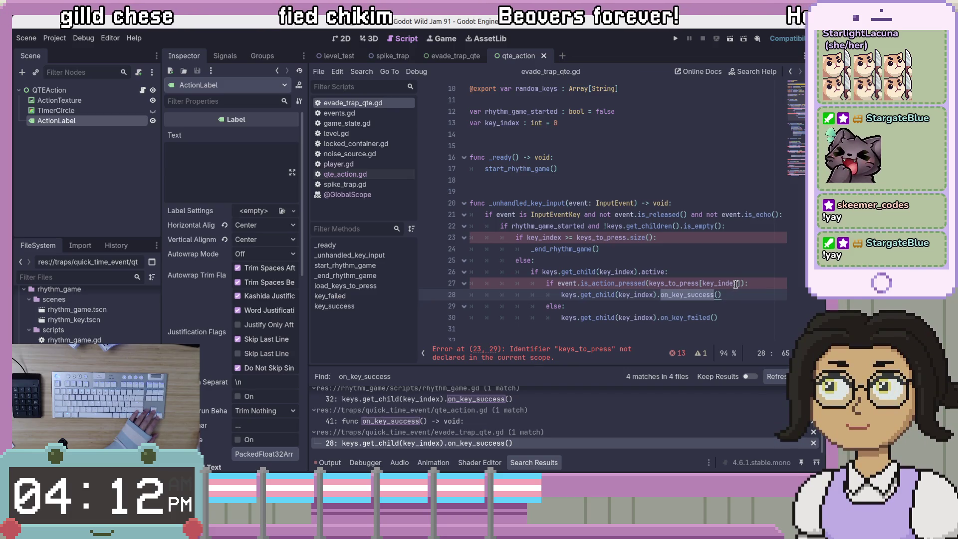
left_click(748, 298)
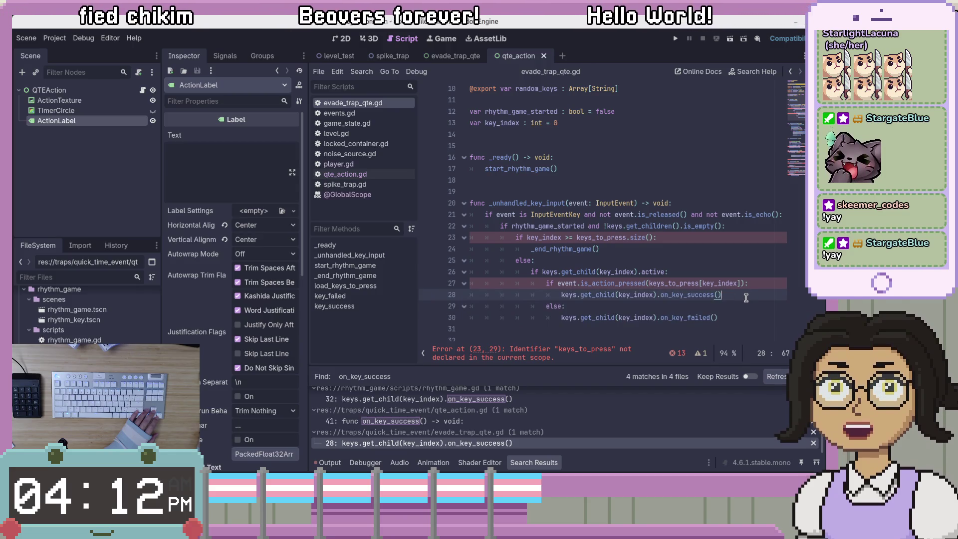
left_click(758, 285)
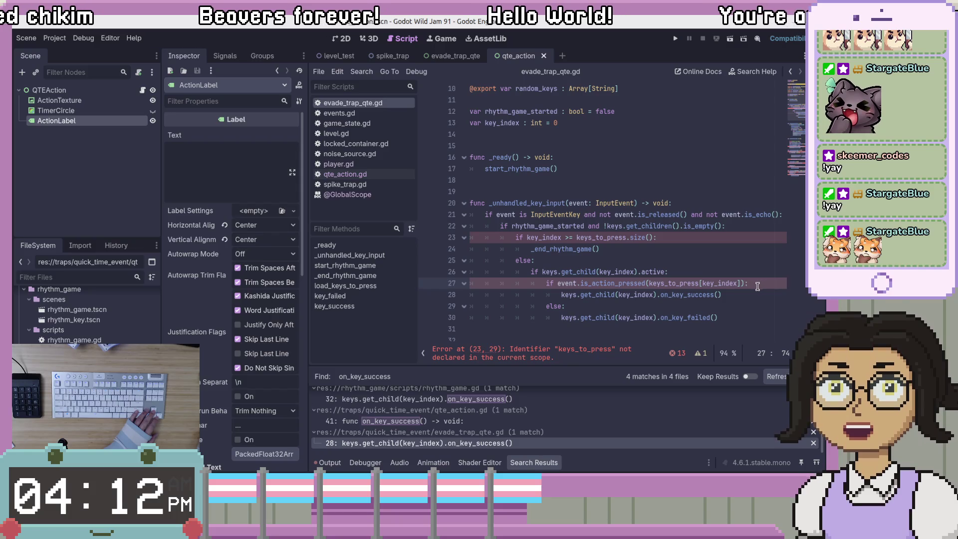
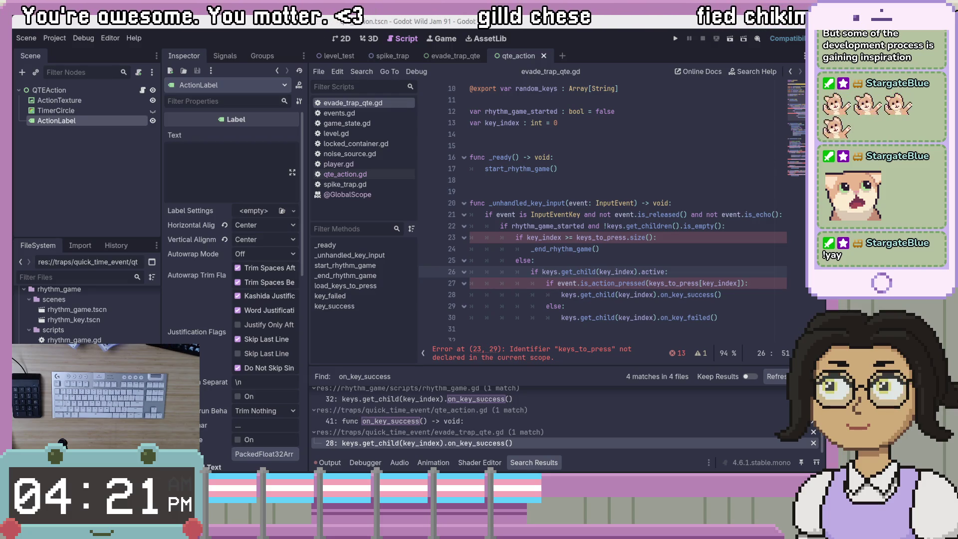
Step: Review the input handler's keys_to_press size check and the key_index declaration on line 13
left_click(726, 237)
left_click(724, 249)
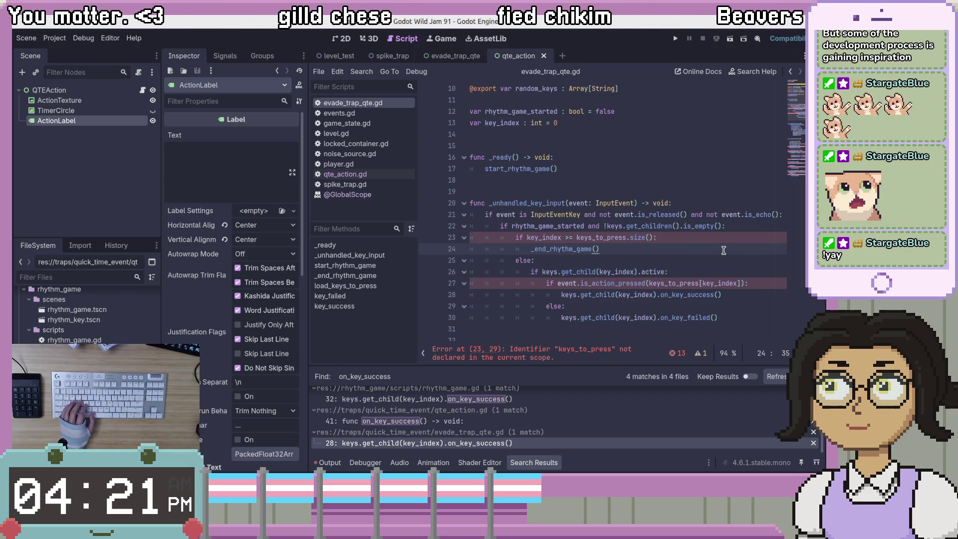
left_click(715, 238)
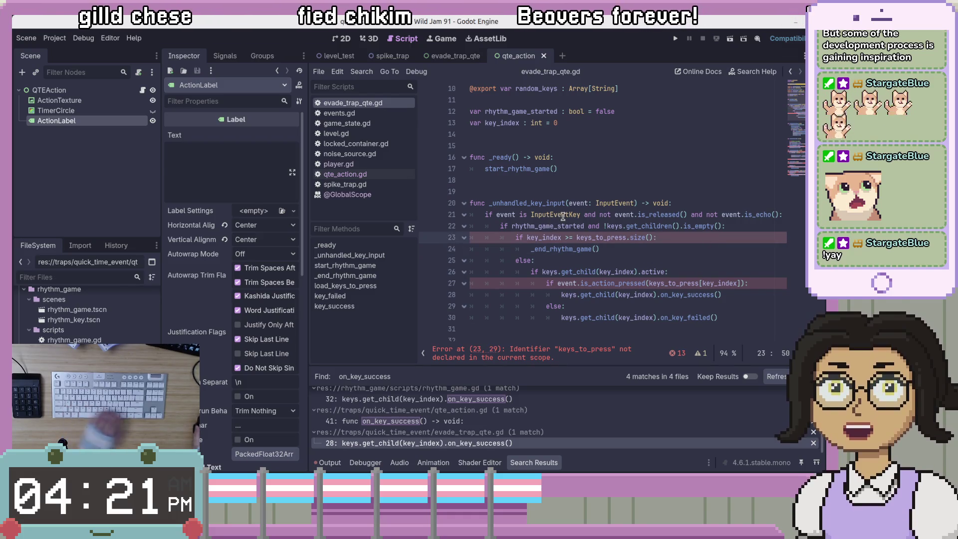
left_click(533, 226)
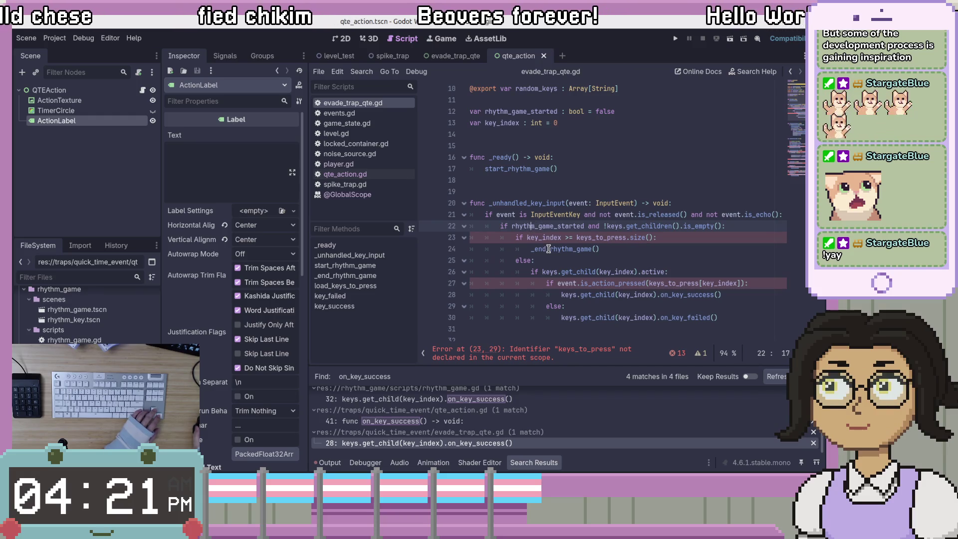
scroll(549, 249, "down", 1)
double_click(544, 203)
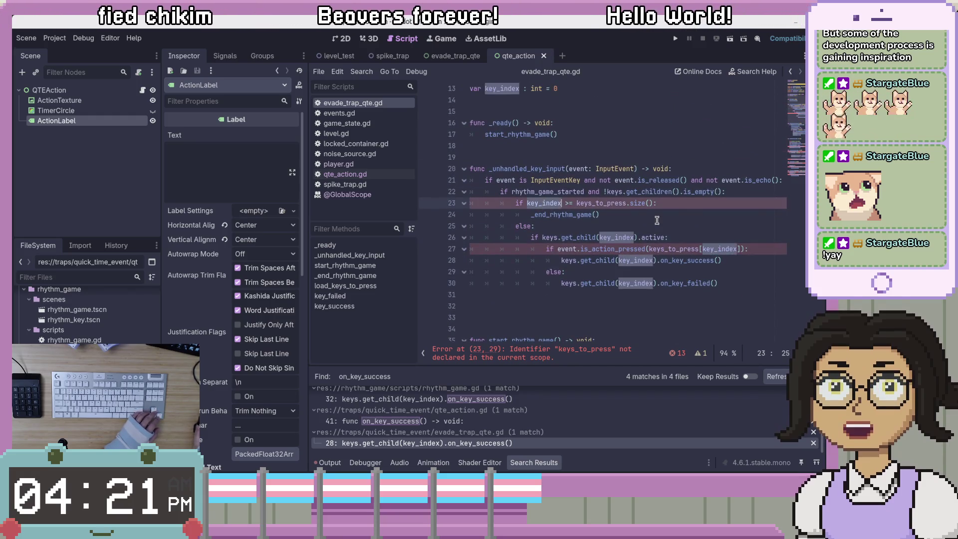
scroll(657, 220, "up", 4)
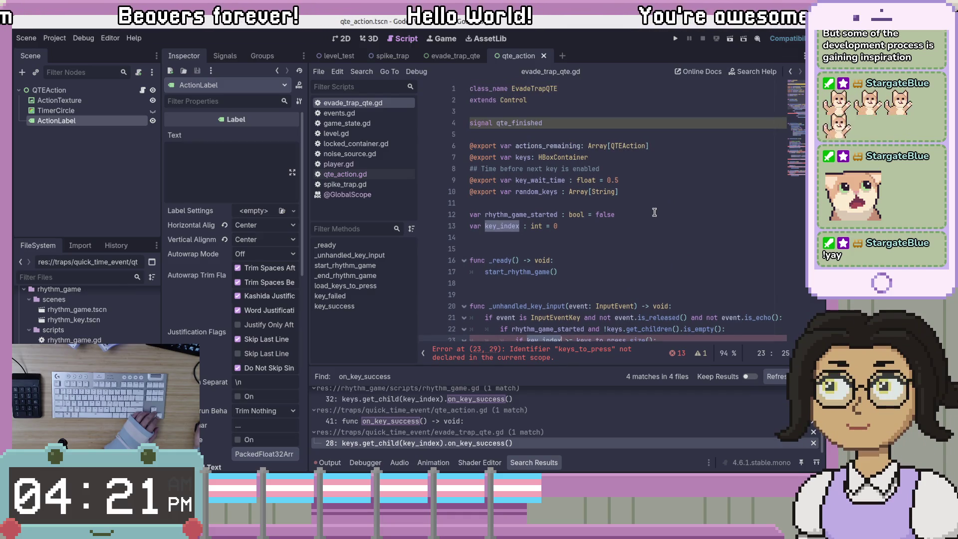
double_click(495, 226)
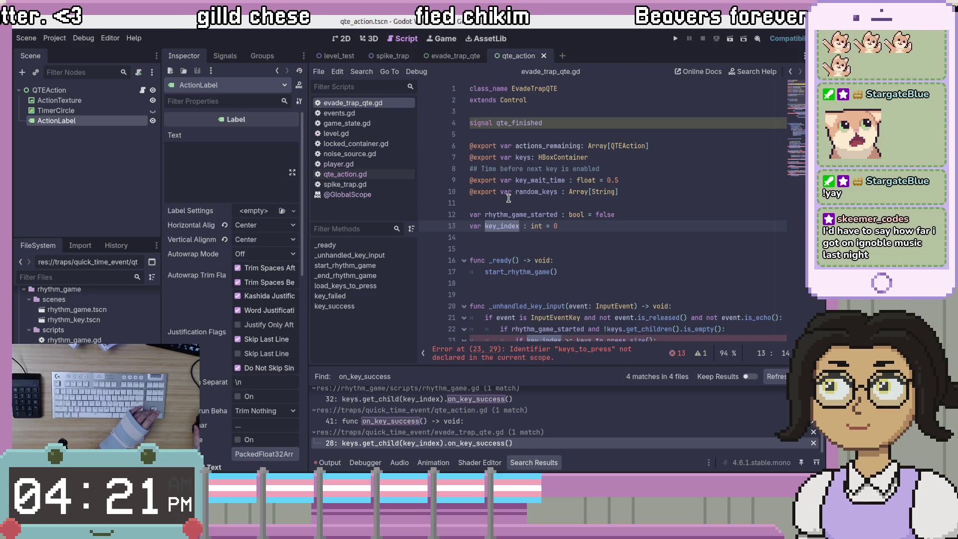
scroll(689, 234, "down", 2)
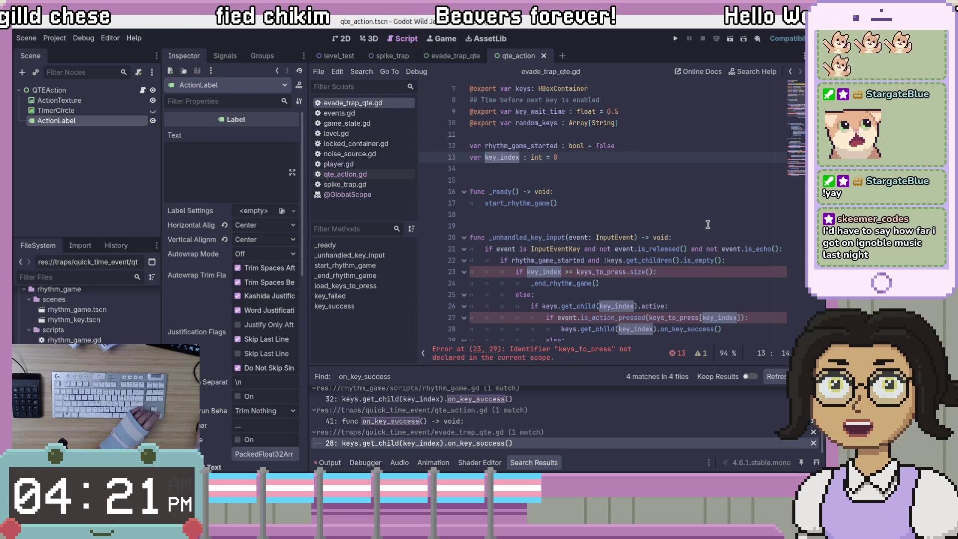
scroll(698, 269, "down", 1)
Step: Locate key_index and its uses in the line 22–25 input-handler checks
left_click(691, 238)
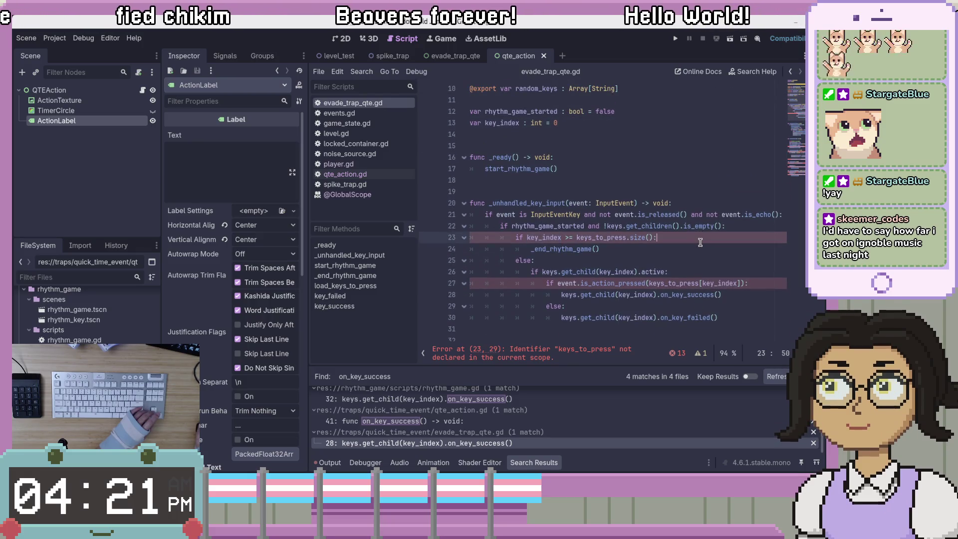
key("ctrl+Left")
key("ctrl+Left")
key("ctrl+Left")
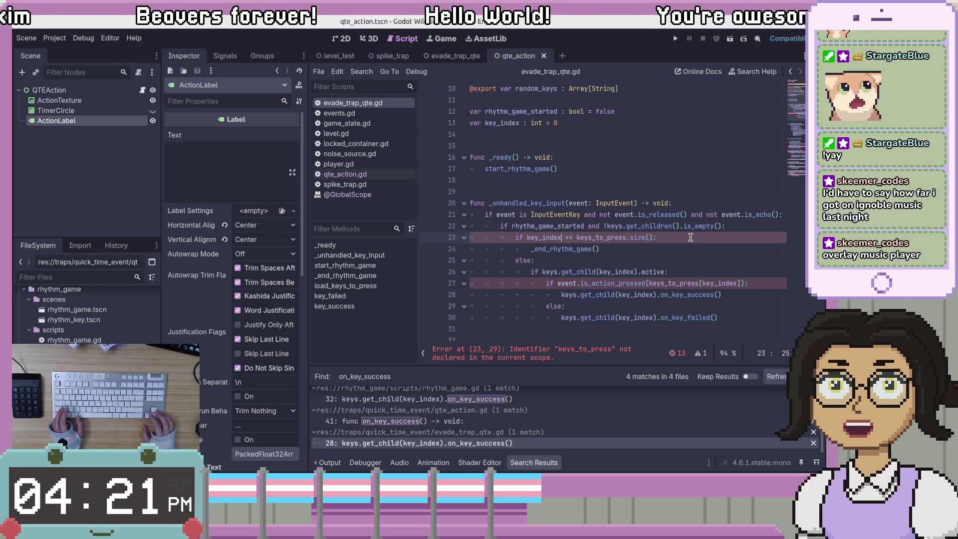
key("ctrl+Left")
key("ctrl+Left")
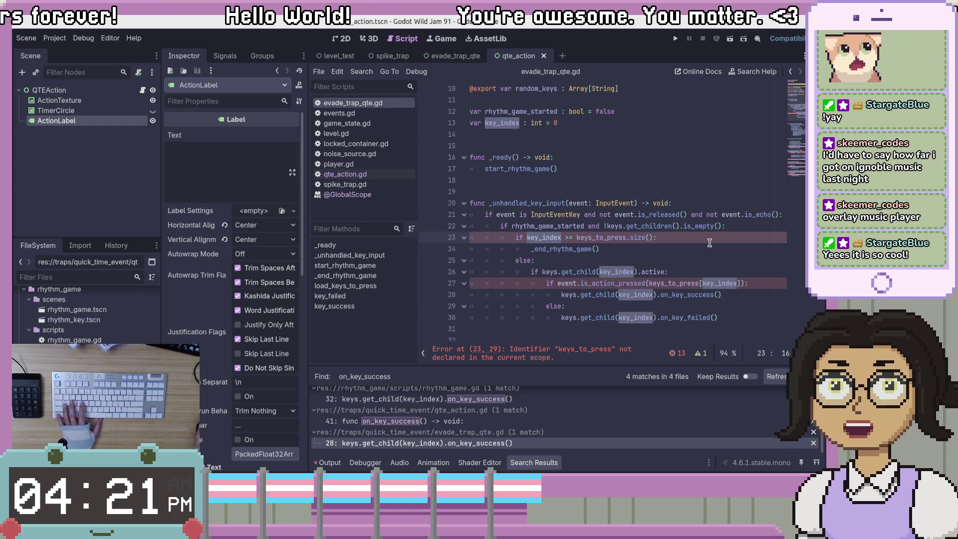
left_click(519, 227)
left_click(562, 237)
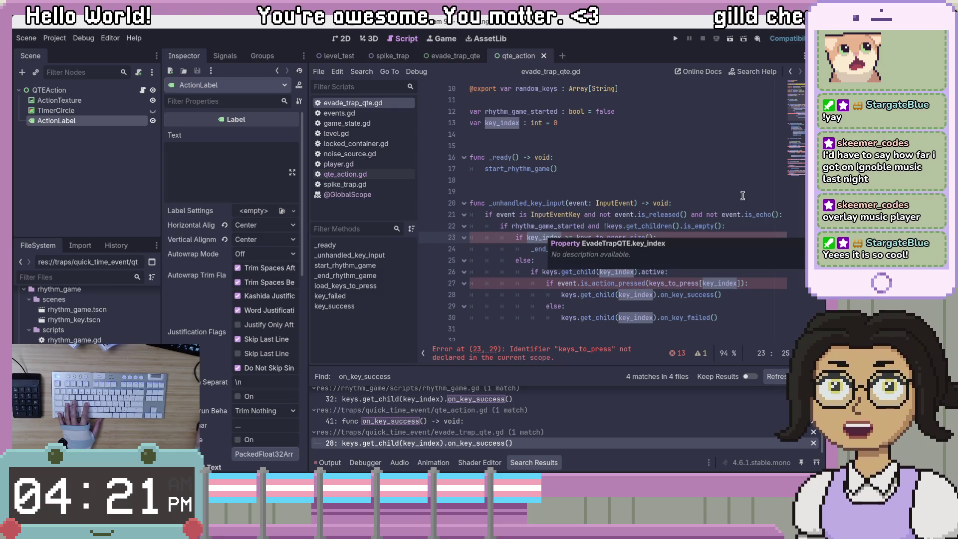
left_click(723, 257)
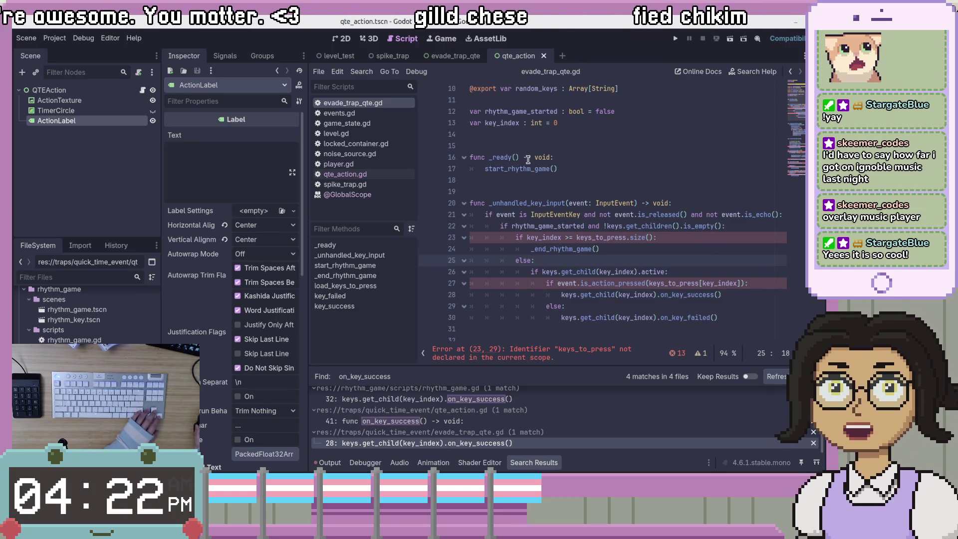
left_click(553, 237)
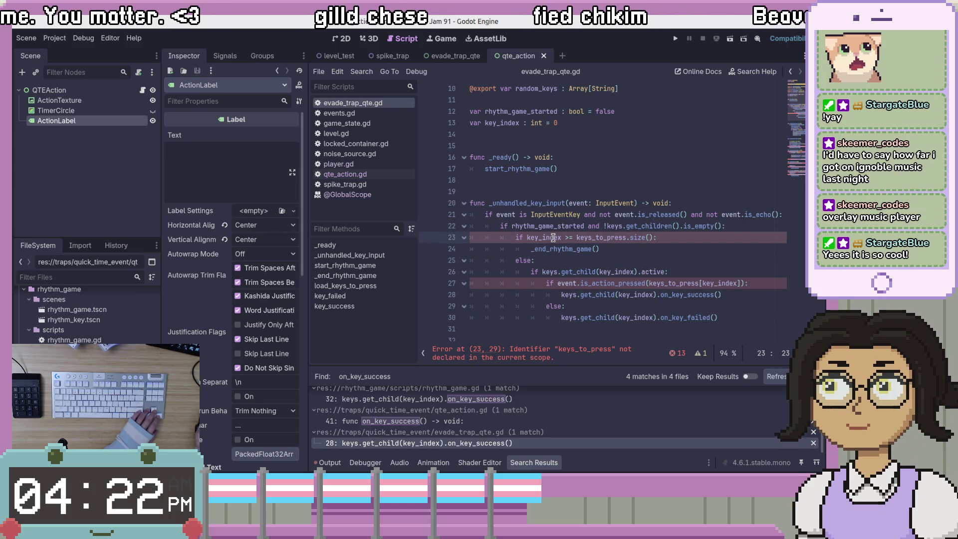
double_click(553, 237)
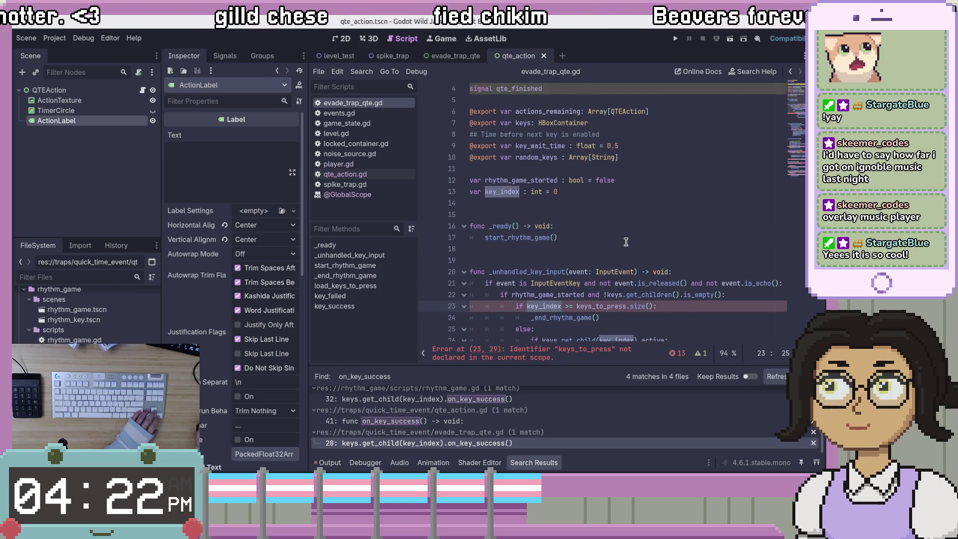
scroll(628, 241, "up", 3)
Step: Rename the key_index declaration on line 13 to _actions_remaining_index and save
double_click(499, 225)
type("actions")
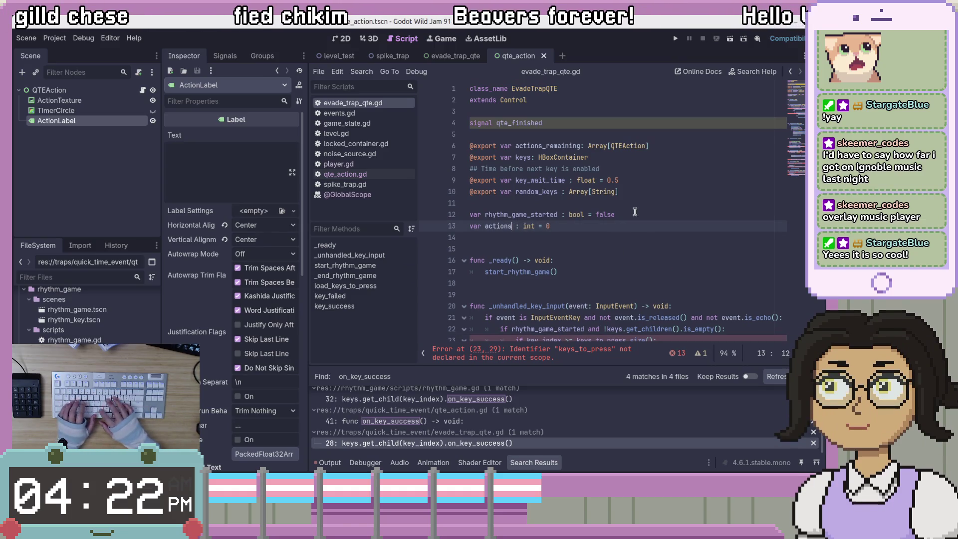
type("_remaining_index")
key("ctrl+Left")
key("Left")
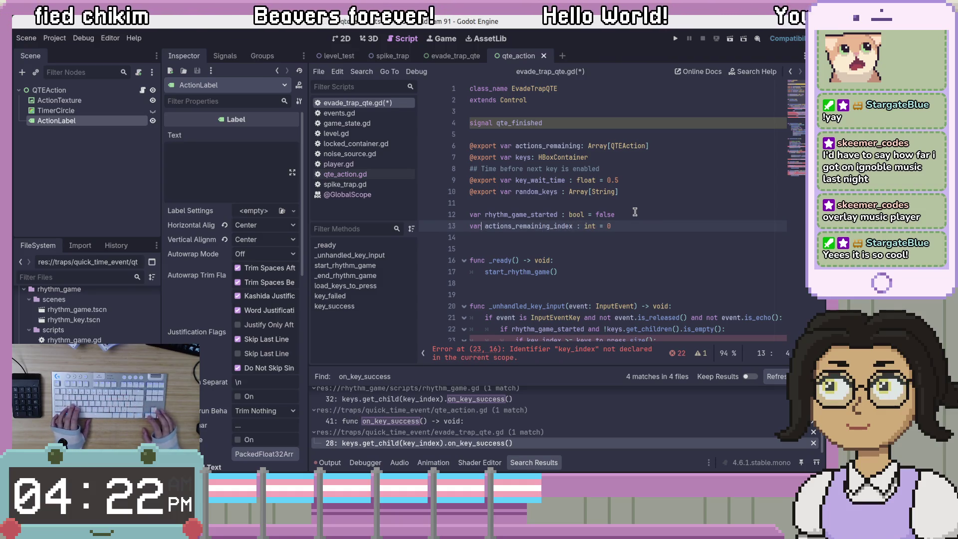
type("_")
key("ctrl+s")
Step: Rename every key_index use in the input handler to _actions_remaining_index at once, then save
left_click(543, 215)
left_click(575, 207)
scroll(577, 212, "down", 4)
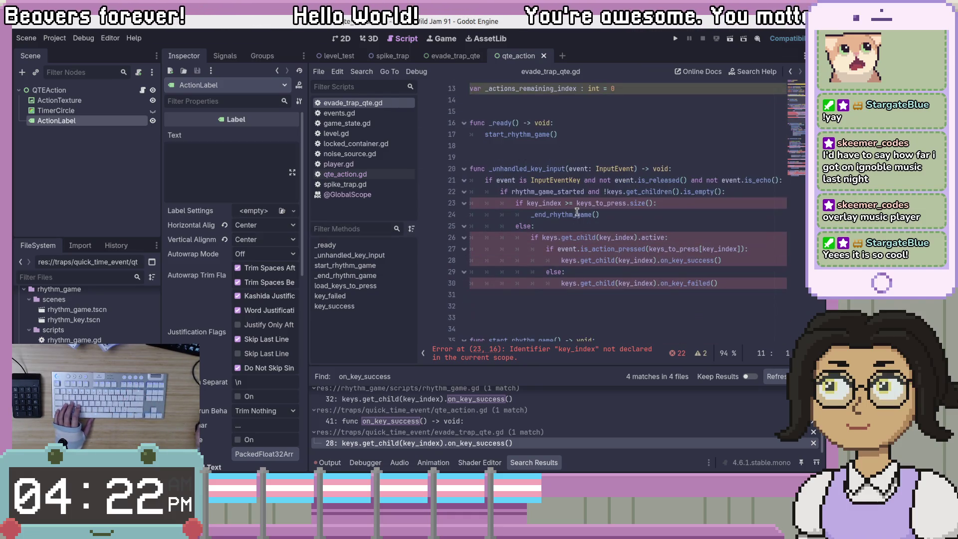
double_click(534, 202)
key("ctrl+d")
key("ctrl+d")
key("ctrl+d")
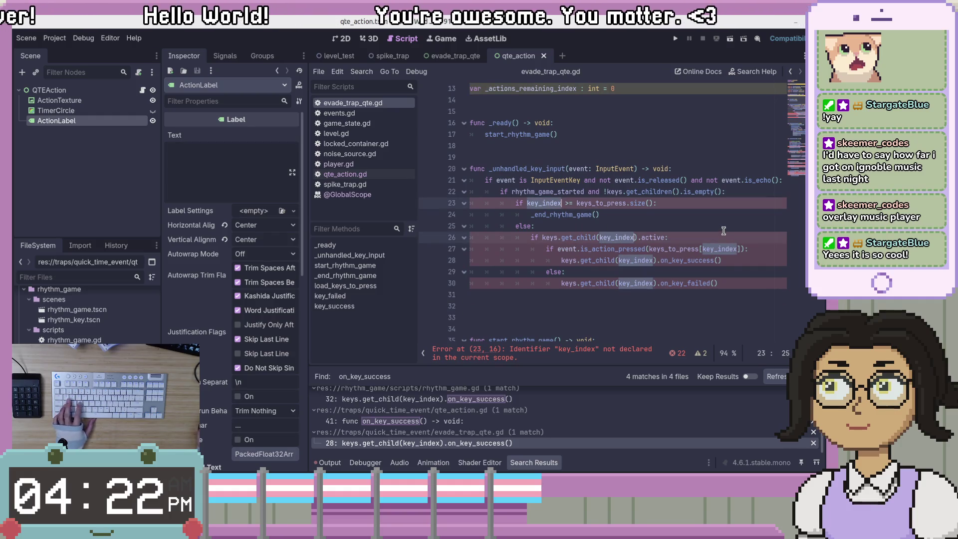
key("Left")
type("actions_remo")
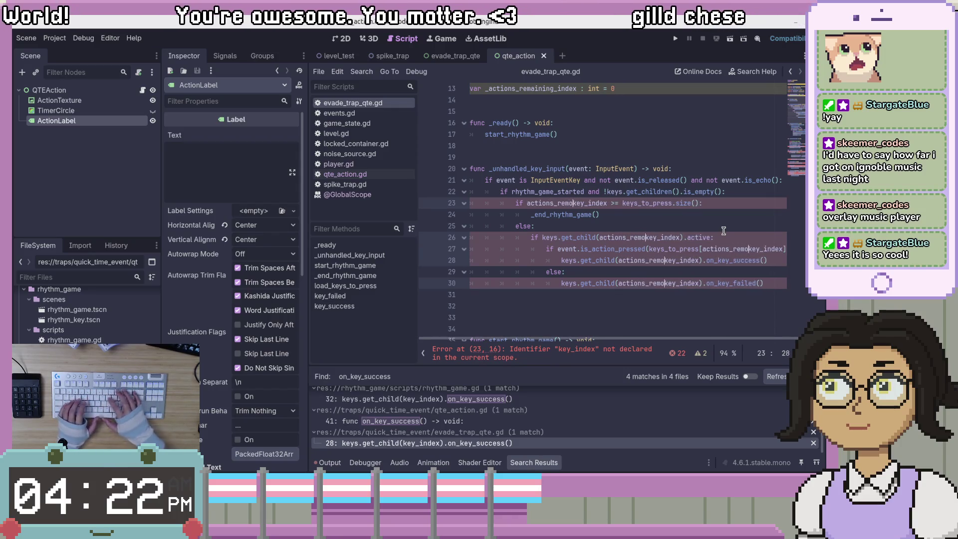
key("BackSpace")
key("BackSpace")
key("BackSpace")
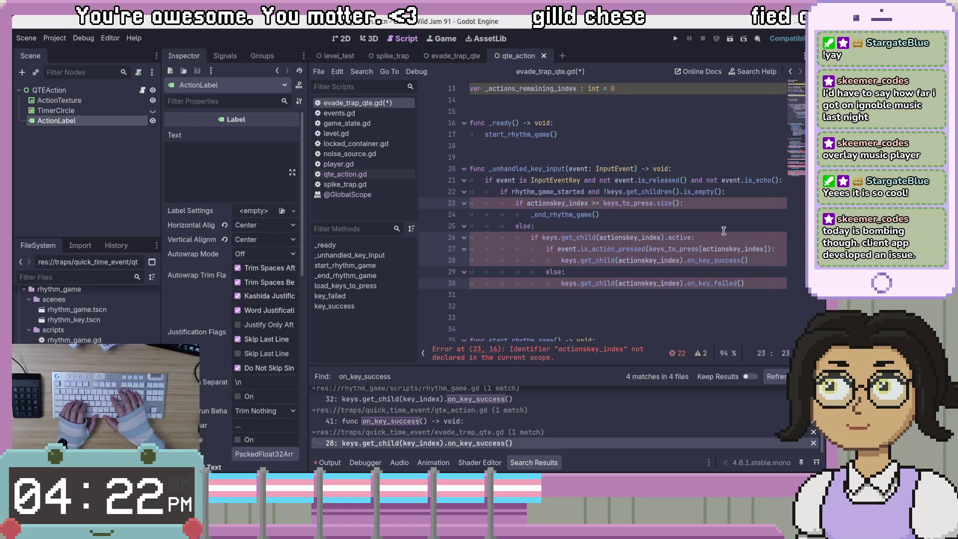
key("BackSpace")
key("BackSpace")
key("BackSpace")
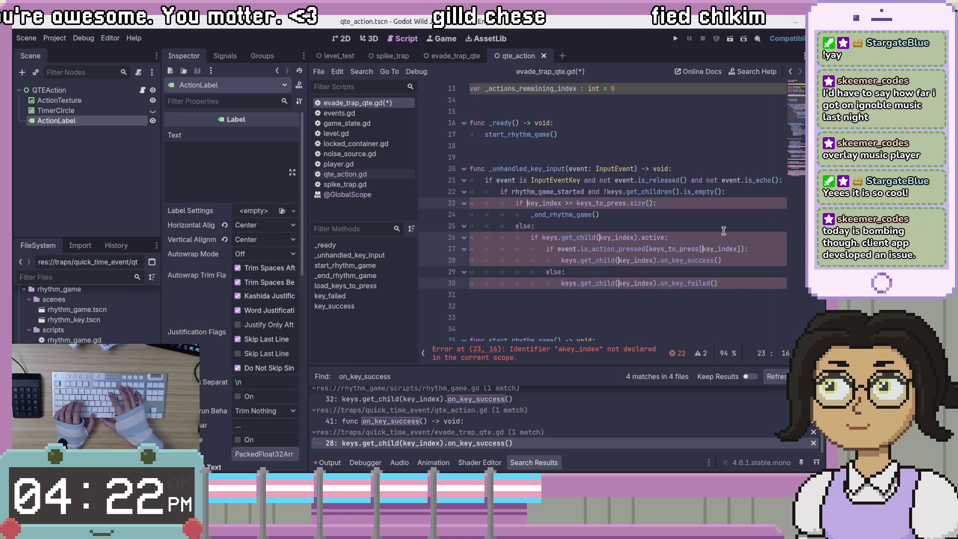
type("_actions_rema")
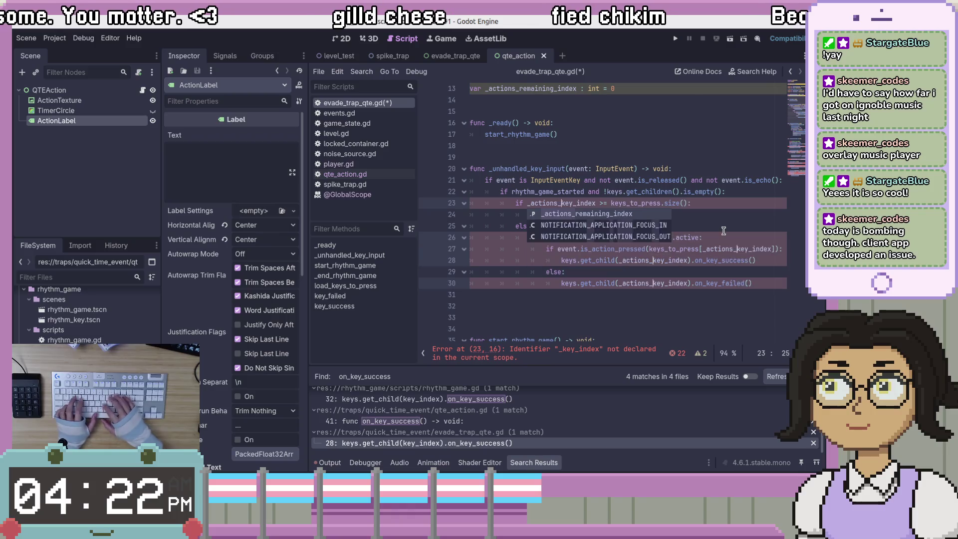
type("ining_")
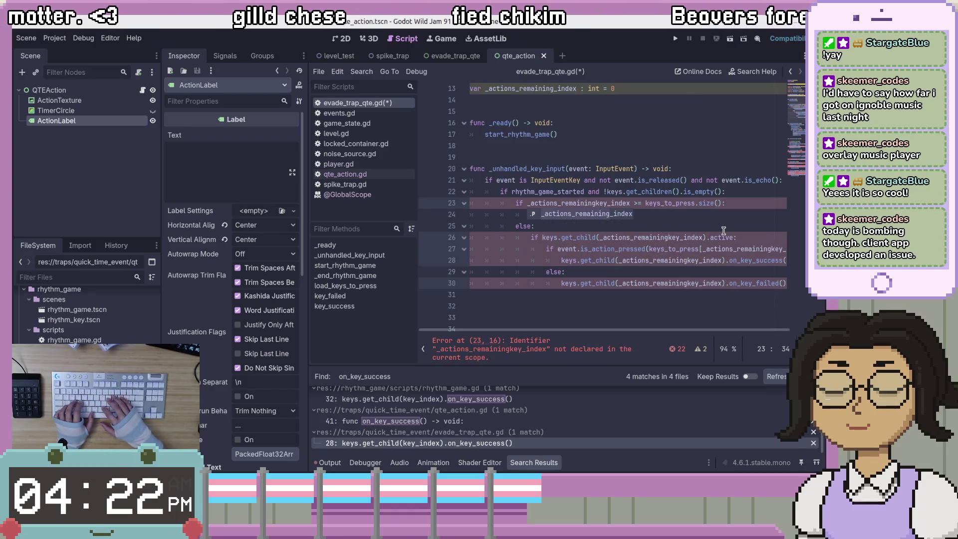
key("Delete")
key("Delete")
key("Delete")
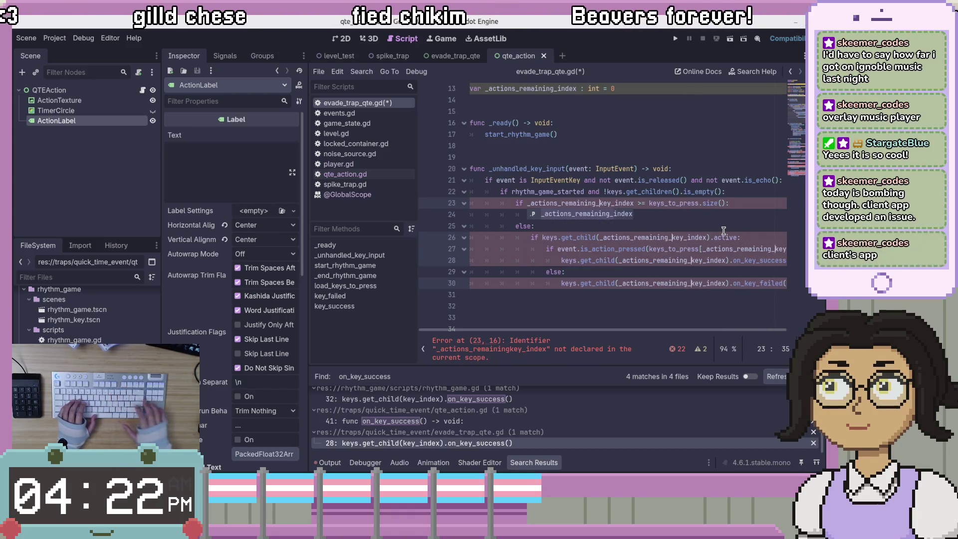
key("Escape")
key("ctrl+s")
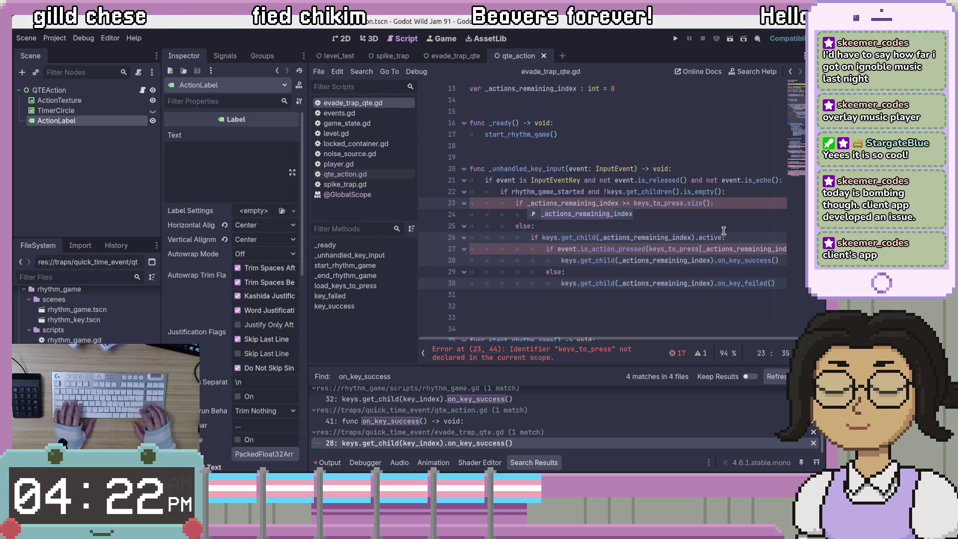
left_click(697, 267)
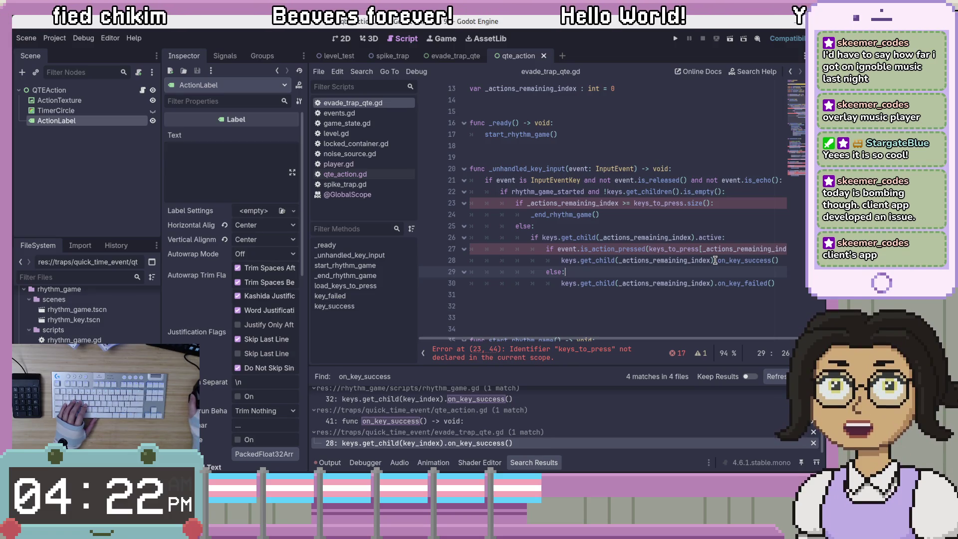
Step: Review the on_key_success call on line 28 and the action check on line 27
left_click(682, 295)
scroll(726, 339, "right", 1)
left_click(750, 260)
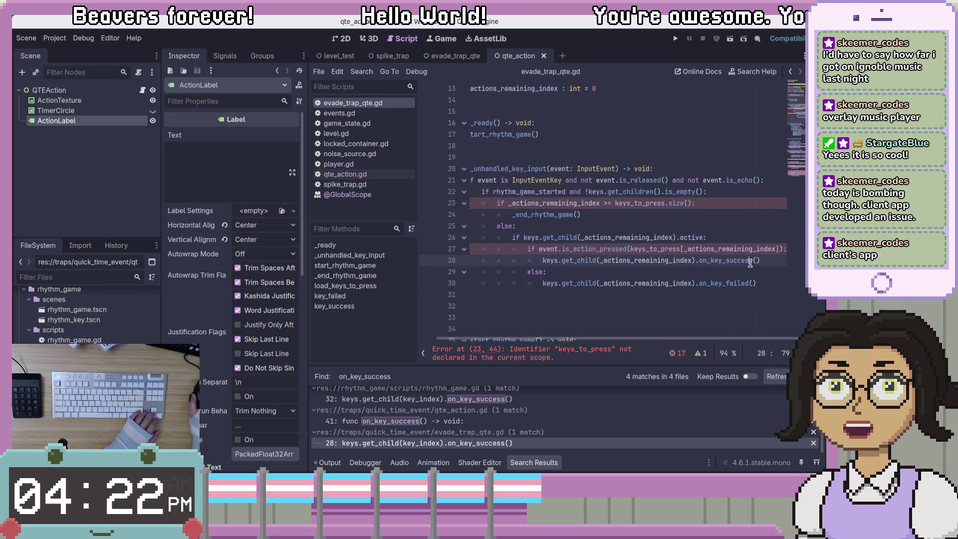
scroll(723, 299, "down", 2)
scroll(698, 319, "up", 3)
scroll(676, 341, "left", 1)
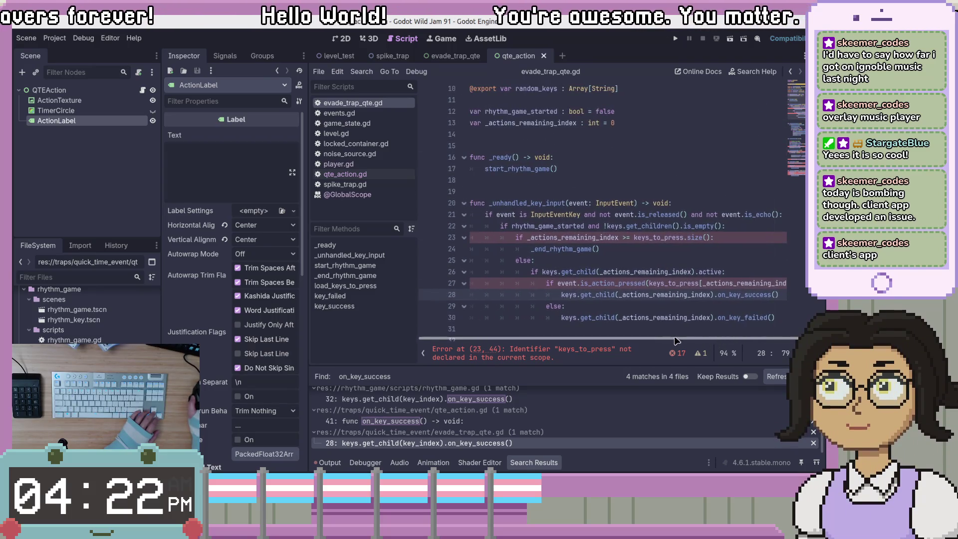
scroll(648, 260, "down", 2)
left_click(643, 215)
Step: Replace keys_to_press with actions_remaining on lines 23 and 27 together
double_click(658, 169)
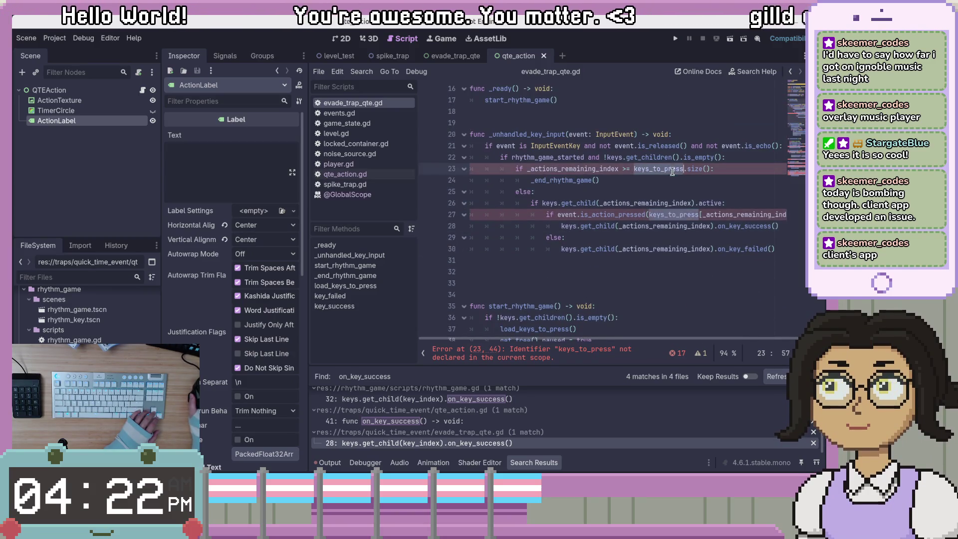
scroll(696, 245, "up", 4)
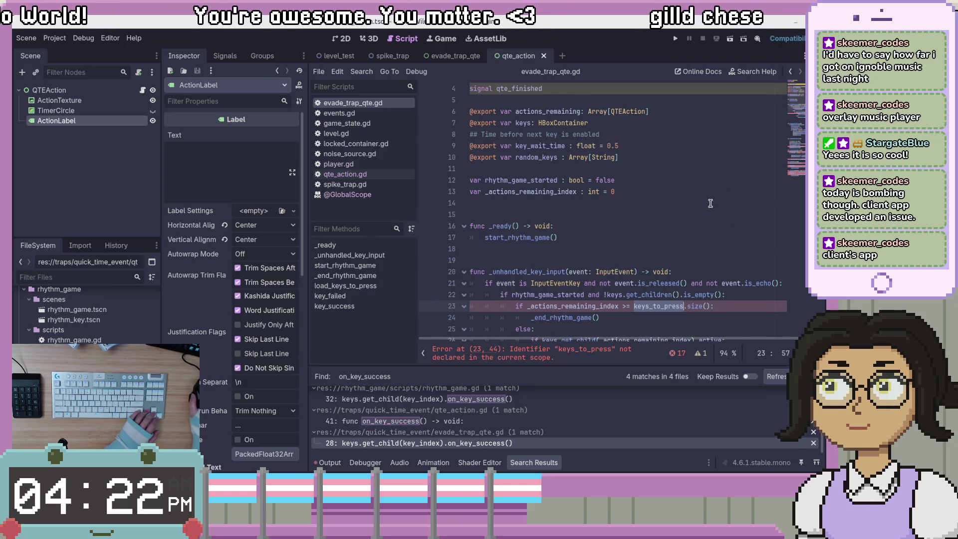
scroll(709, 203, "down", 1)
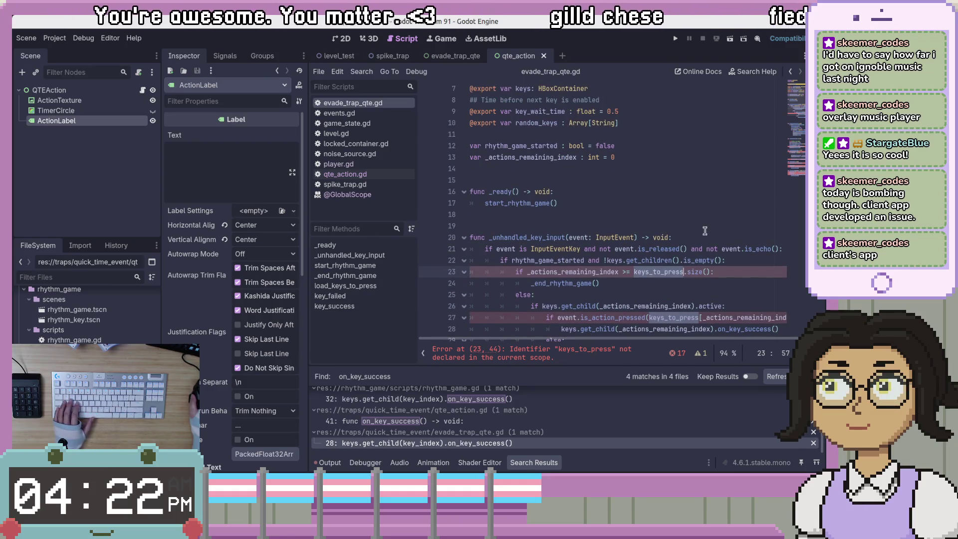
left_click(741, 287)
double_click(667, 276)
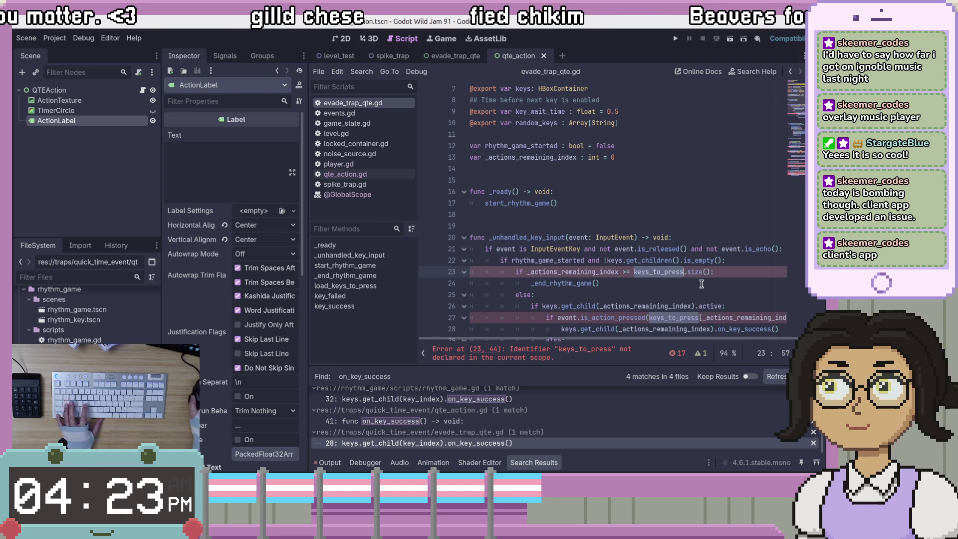
key("ctrl+d")
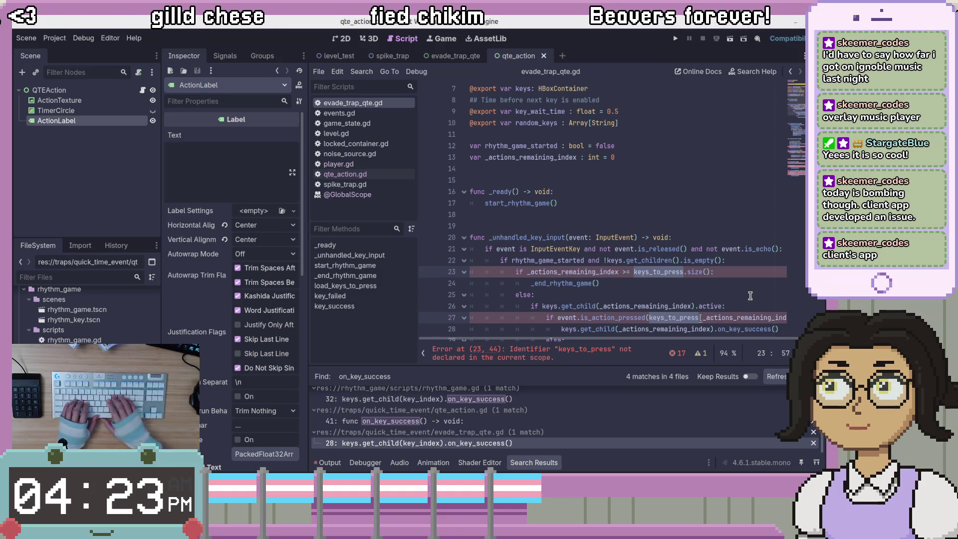
type("actions_remaining")
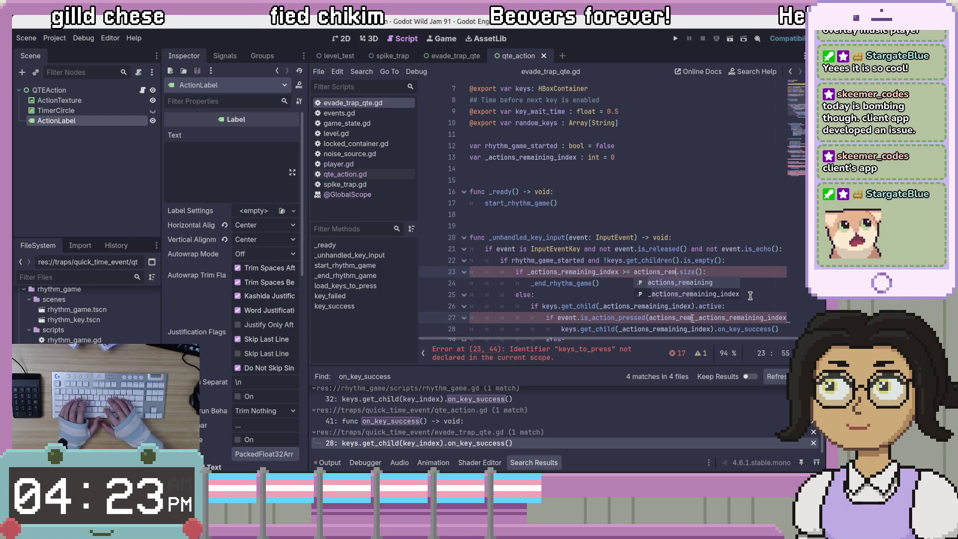
key("Escape")
key("Escape")
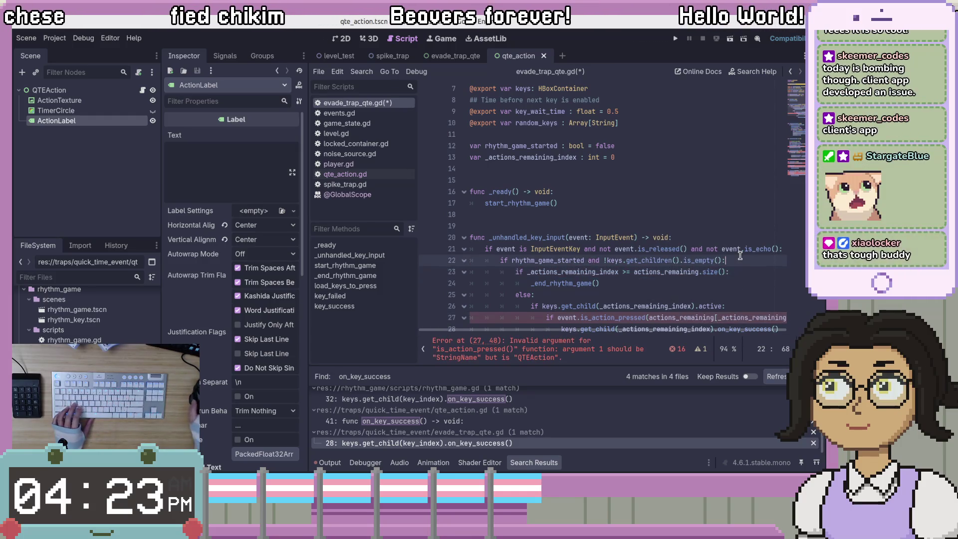
Step: Save and remove the stray underscore before actions_remaining in line 27's is_action_pressed call
scroll(723, 295, "down", 2)
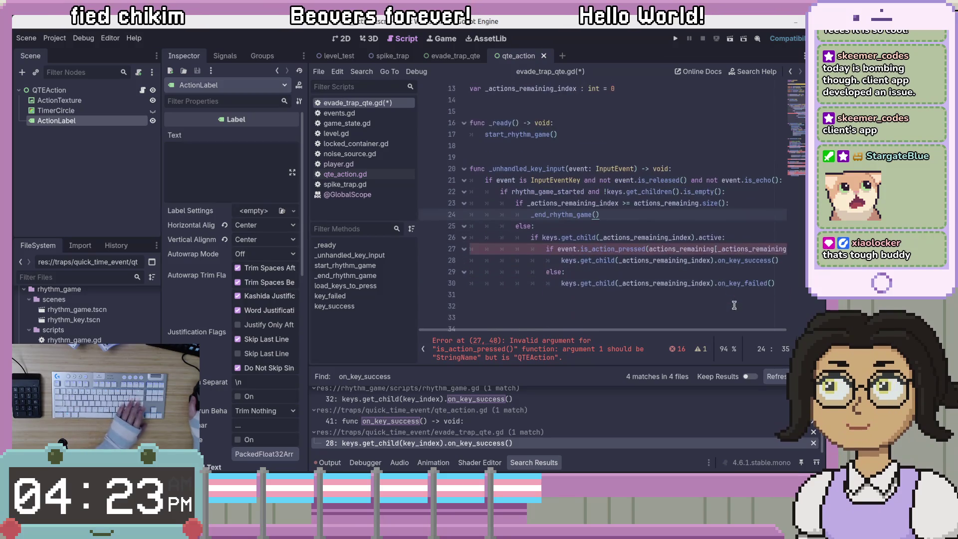
key("Left")
key("Left")
key("Left")
left_click(760, 248)
left_click(614, 248)
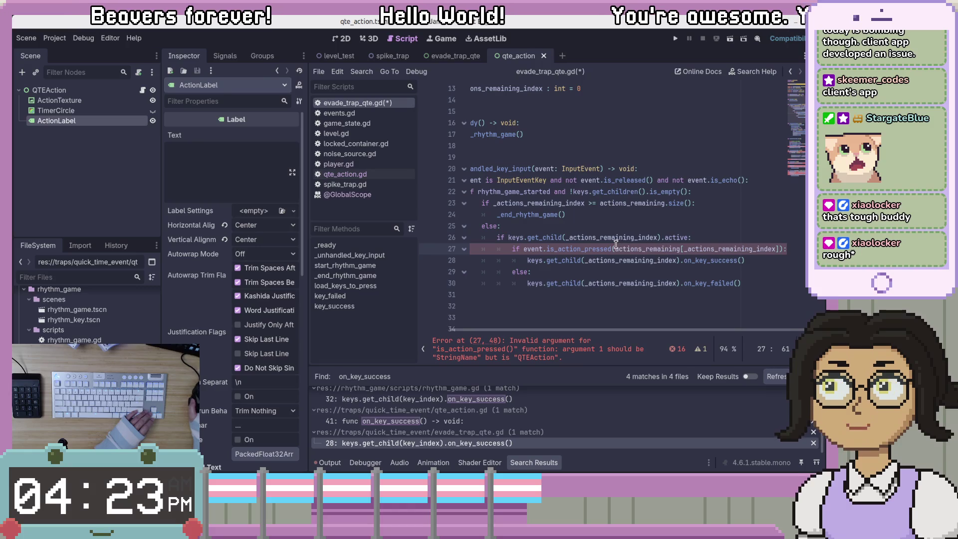
type("_")
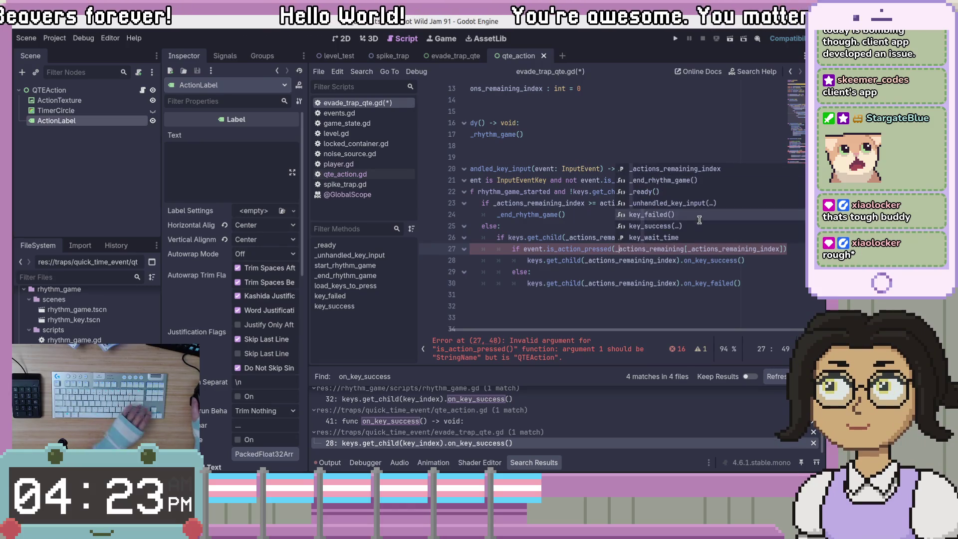
left_click(713, 272)
left_click(652, 248)
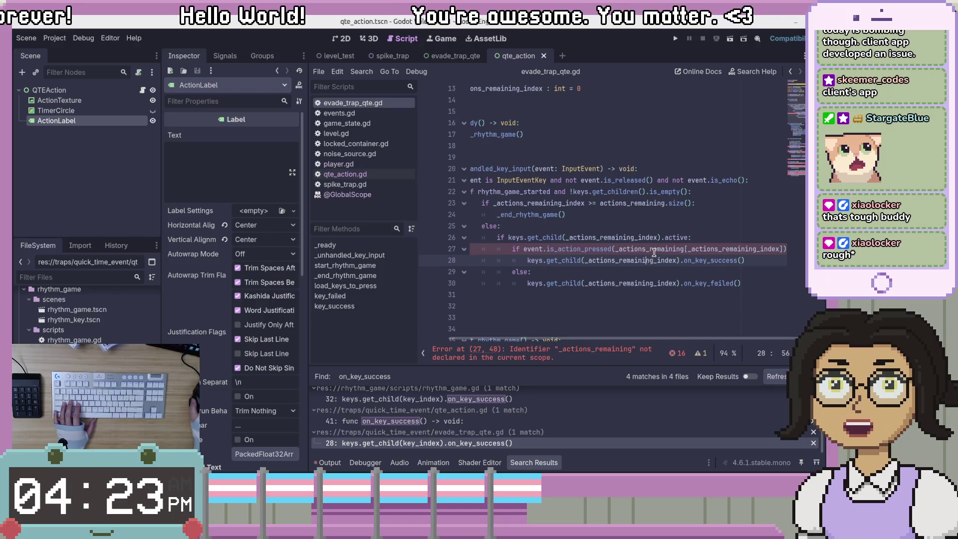
key("ctrl+s")
left_click(619, 249)
key("BackSpace")
left_click(635, 271)
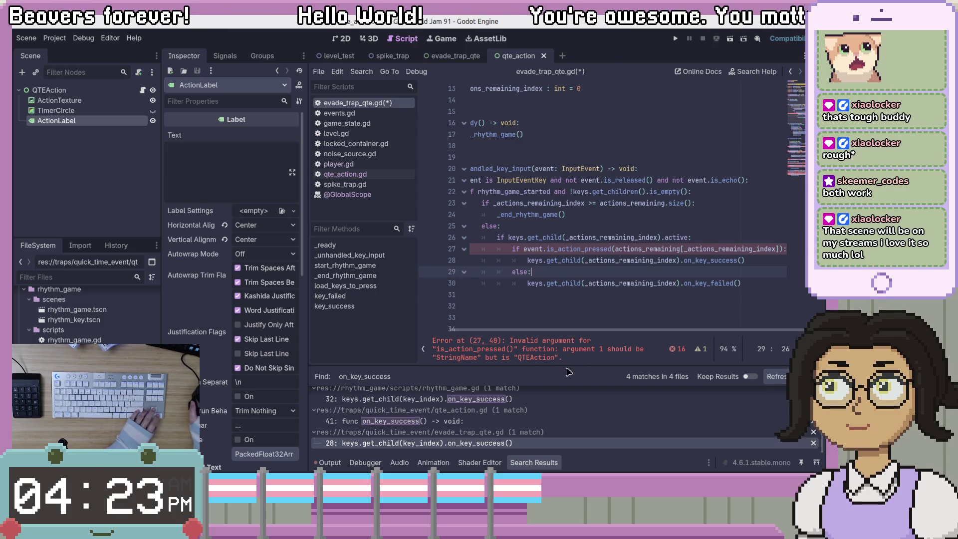
key("Up")
key("Up")
key("Up")
scroll(651, 273, "up", 4)
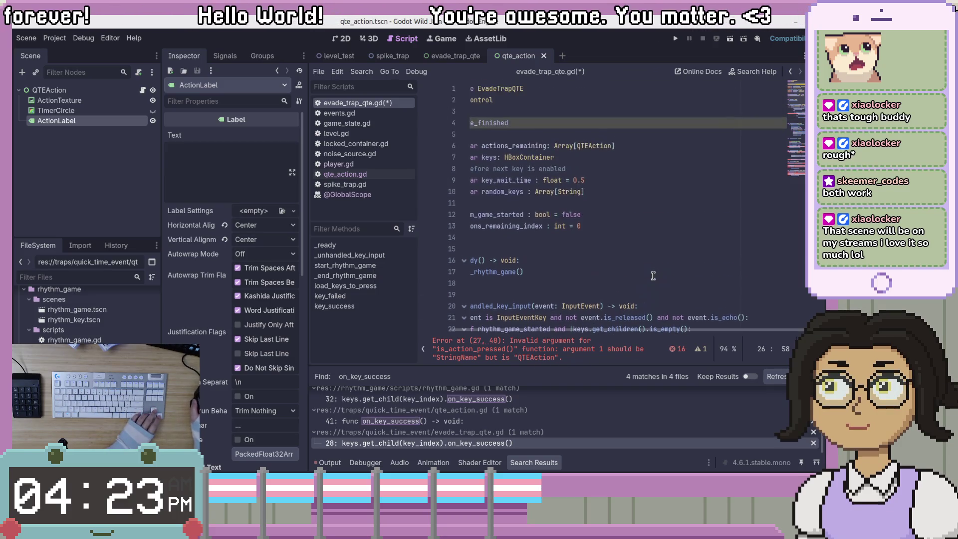
Step: Delete the qte_ prefix so line 4 reads signal finished, and save
left_click(524, 125)
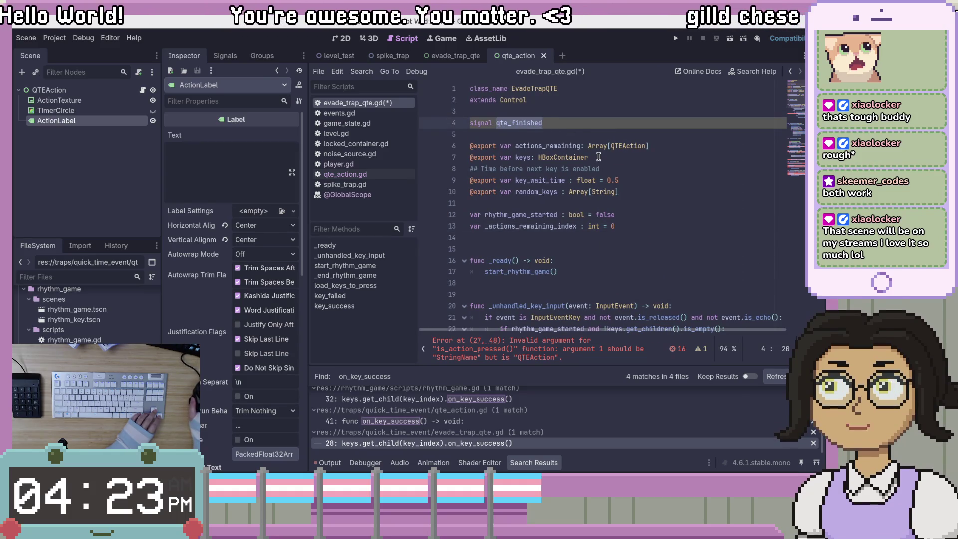
key("Down")
key("Down")
key("Down")
key("End")
left_click(518, 125)
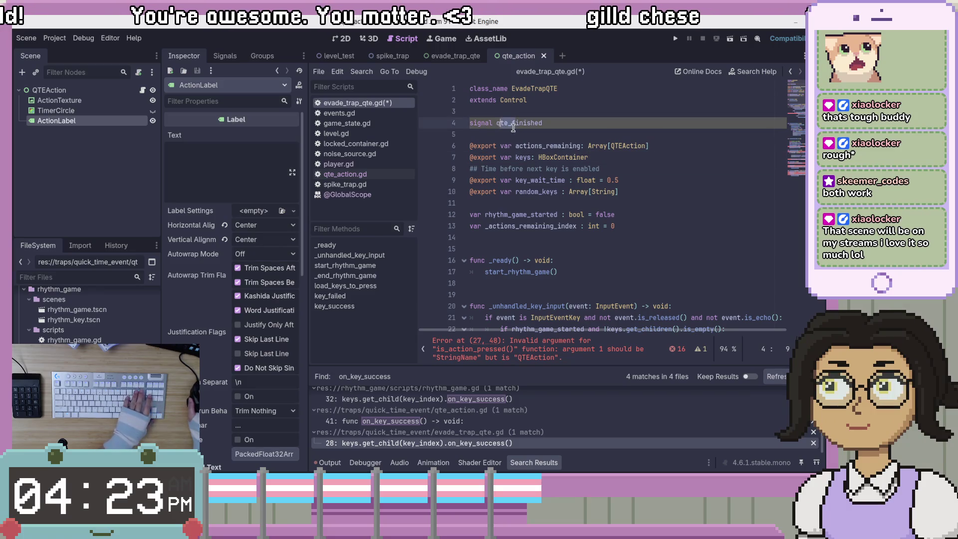
key("BackSpace")
key("BackSpace")
key("BackSpace")
key("BackSpace")
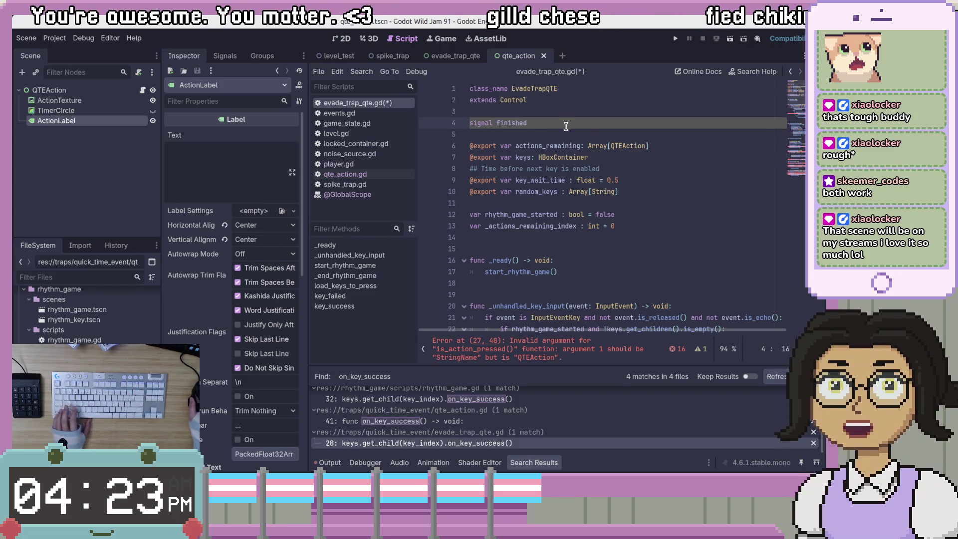
key("ctrl+s")
left_click(604, 191)
left_click(619, 214)
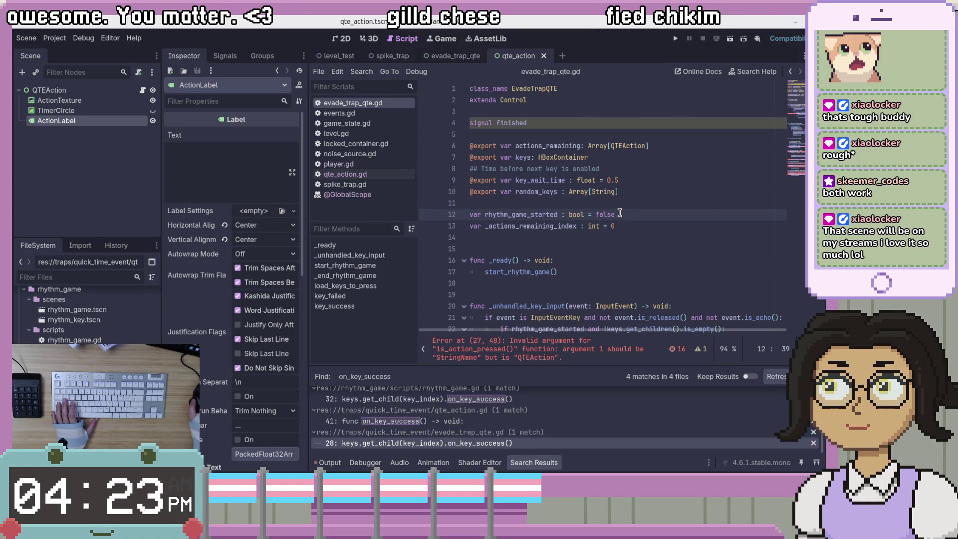
scroll(620, 212, "down", 8)
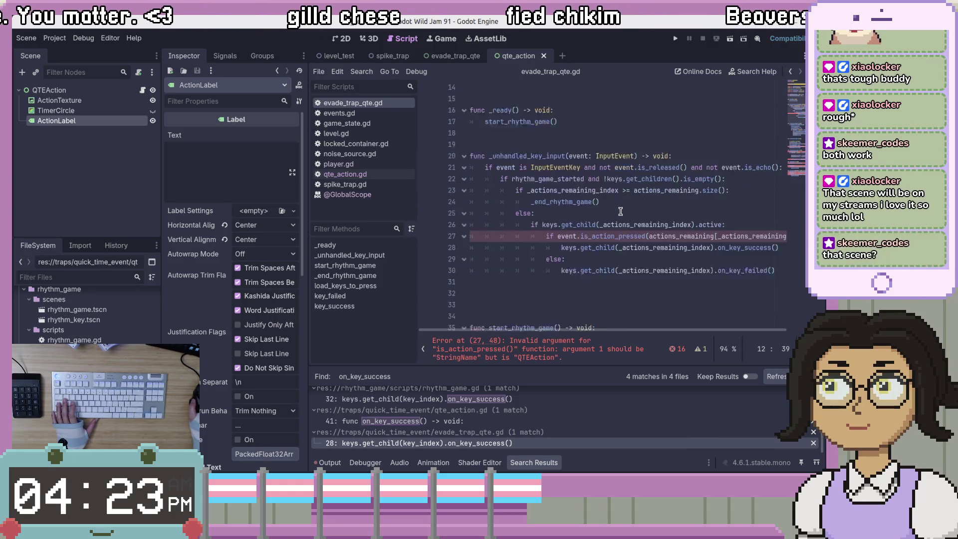
scroll(620, 212, "up", 4)
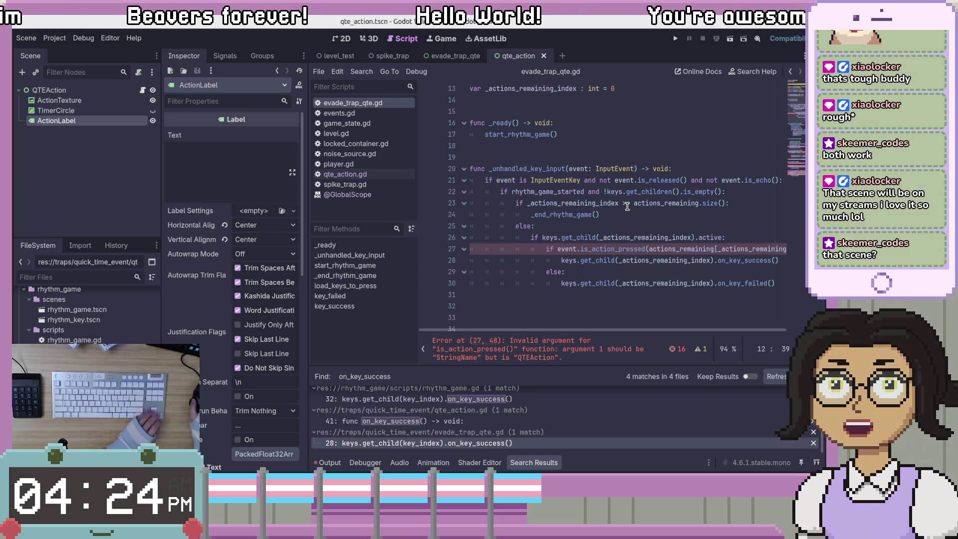
mouse_move(627, 191)
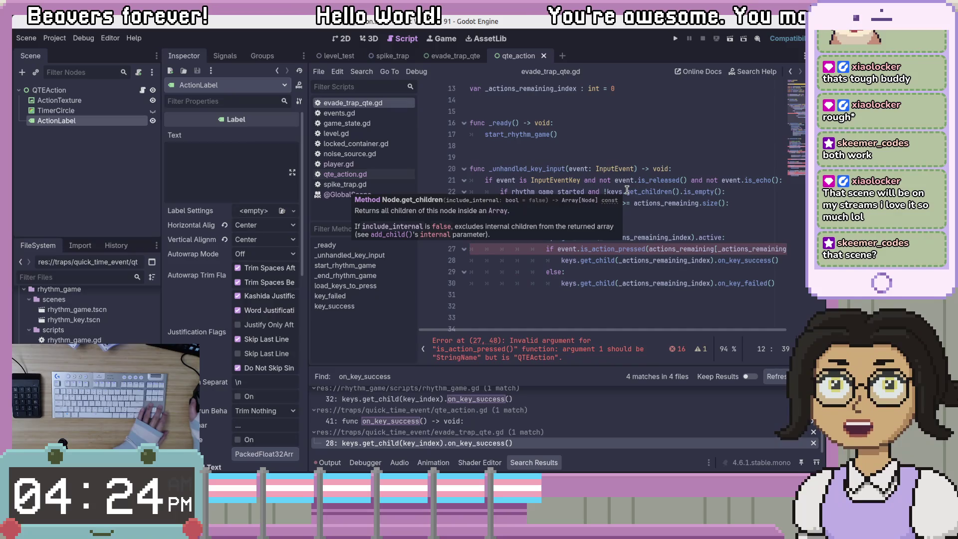
left_click(690, 223)
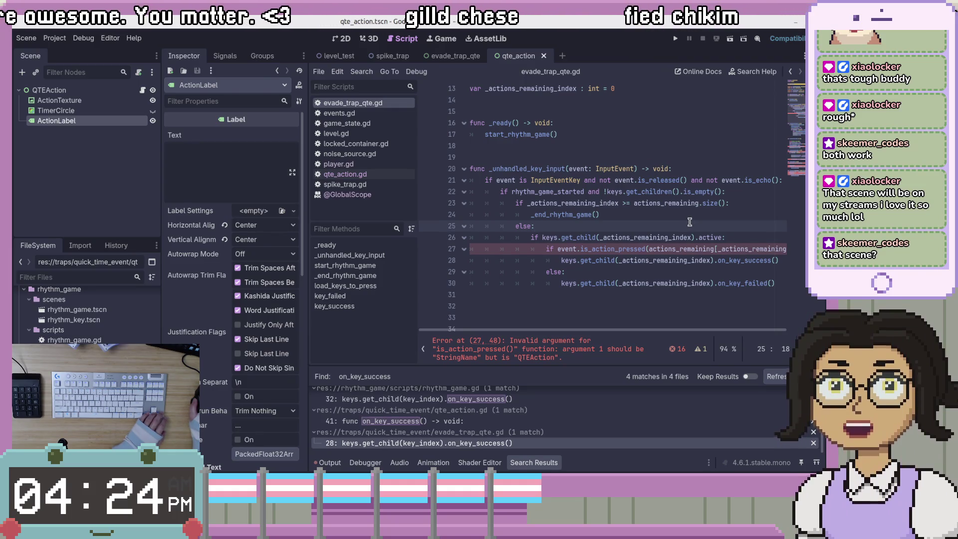
left_click(685, 248)
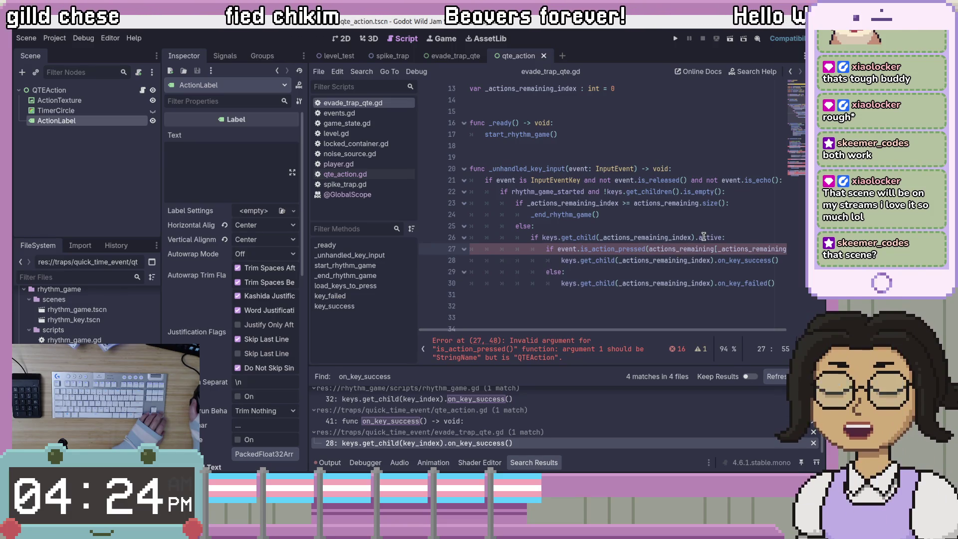
key("Down")
key("End")
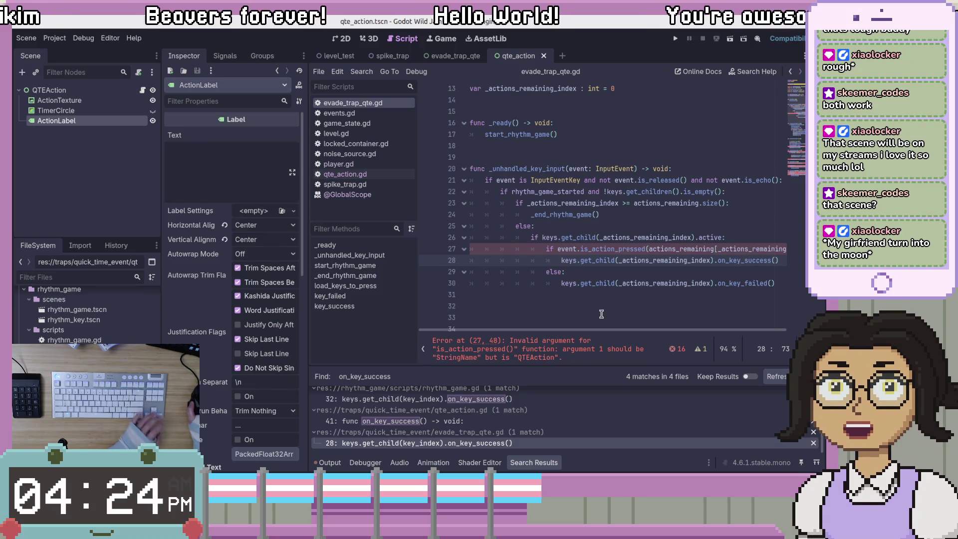
left_click_drag(600, 332, 642, 326)
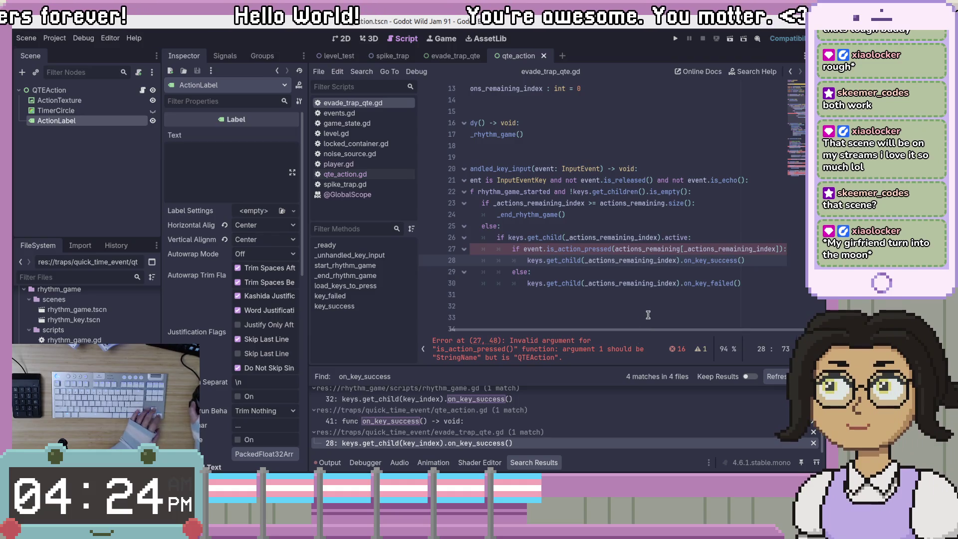
left_click(647, 315)
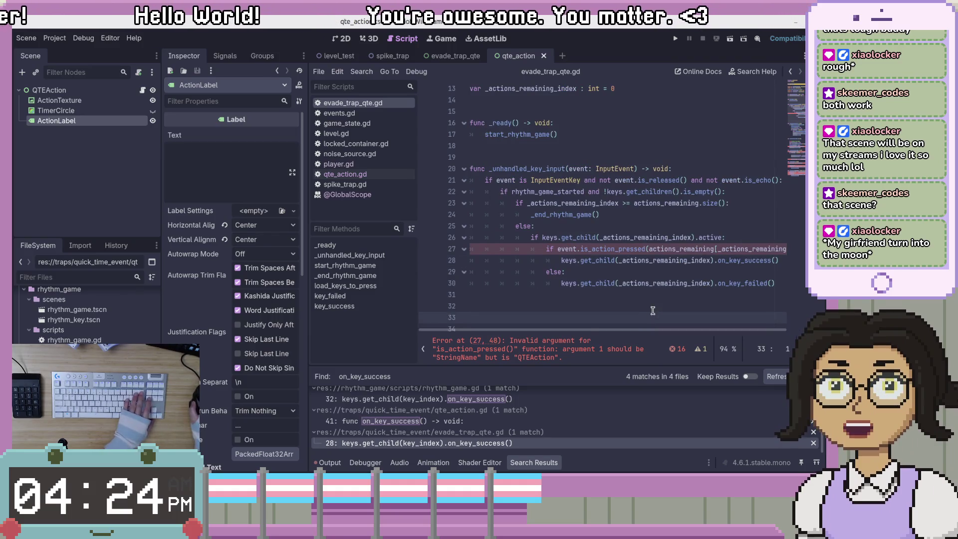
scroll(599, 249, "down", 5)
scroll(579, 269, "up", 3)
left_click(576, 271)
left_click(598, 260)
Step: Delete the extra blank lines above start_rhythm_game
key("BackSpace")
key("BackSpace")
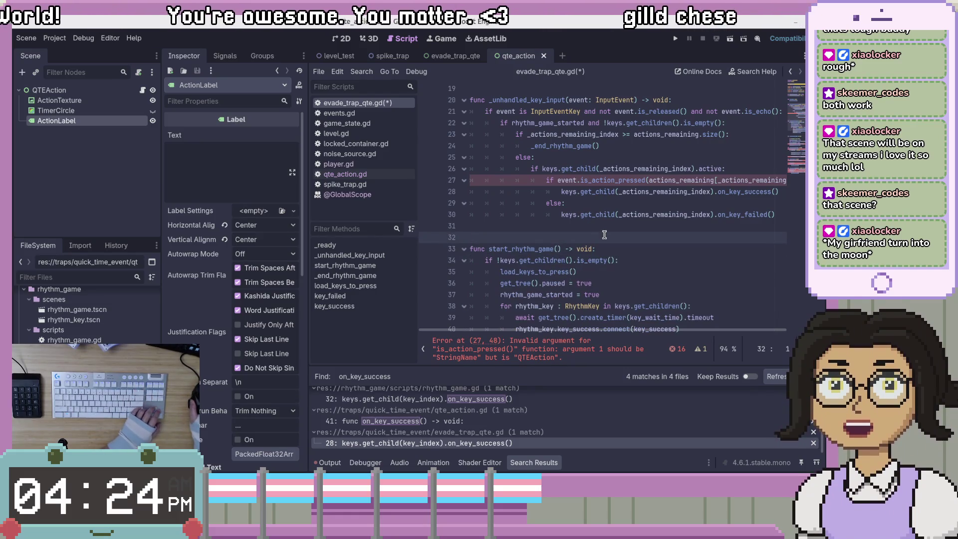
left_click(605, 229)
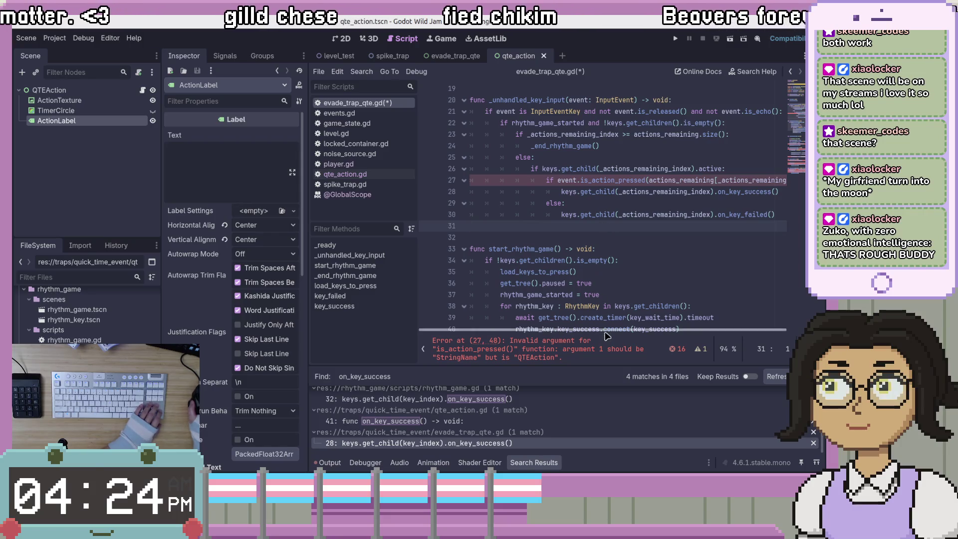
left_click_drag(609, 334, 622, 334)
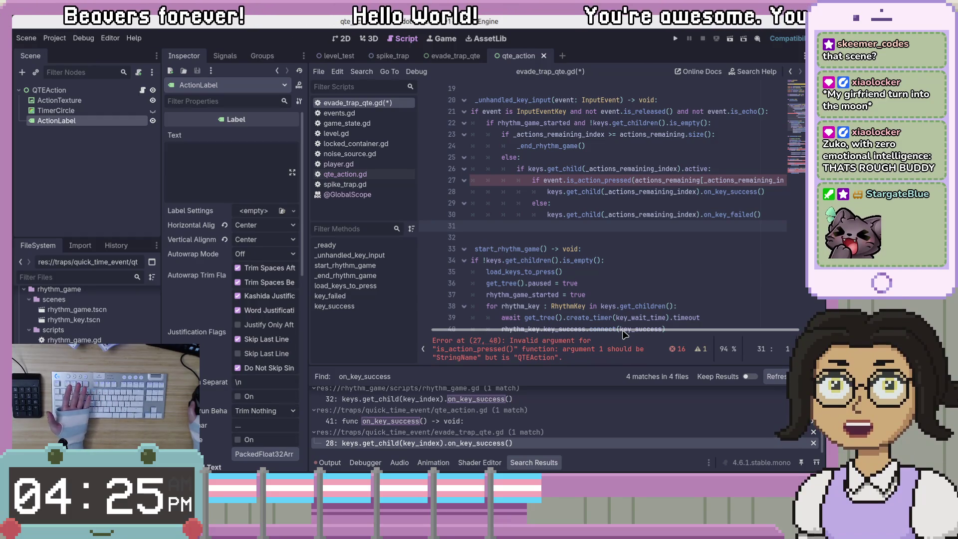
left_click_drag(630, 330, 644, 331)
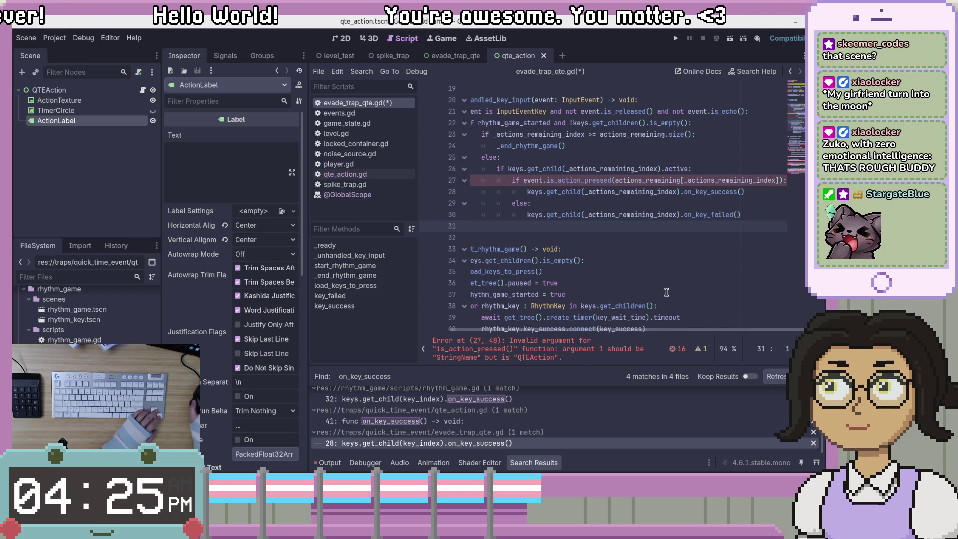
scroll(666, 292, "up", 3)
Step: Review lines 27–28, then insert blank lines above _unhandled_key_input
left_click(535, 216)
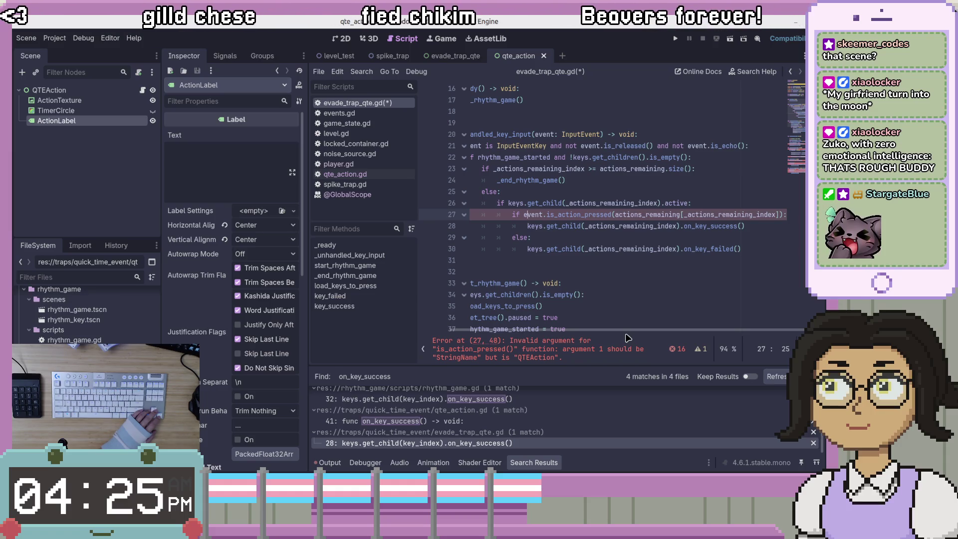
left_click(598, 226)
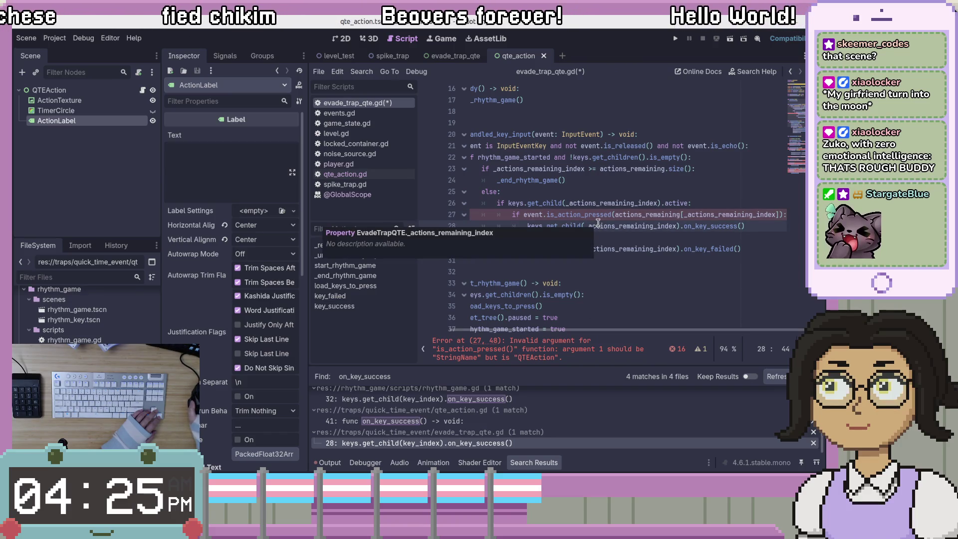
left_click_drag(573, 330, 539, 333)
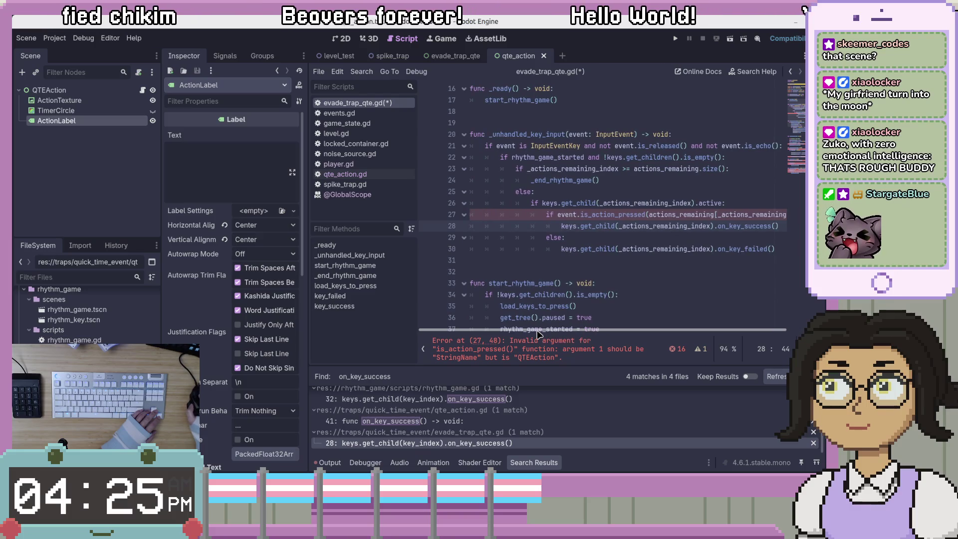
left_click(684, 122)
key("Return")
key("Return")
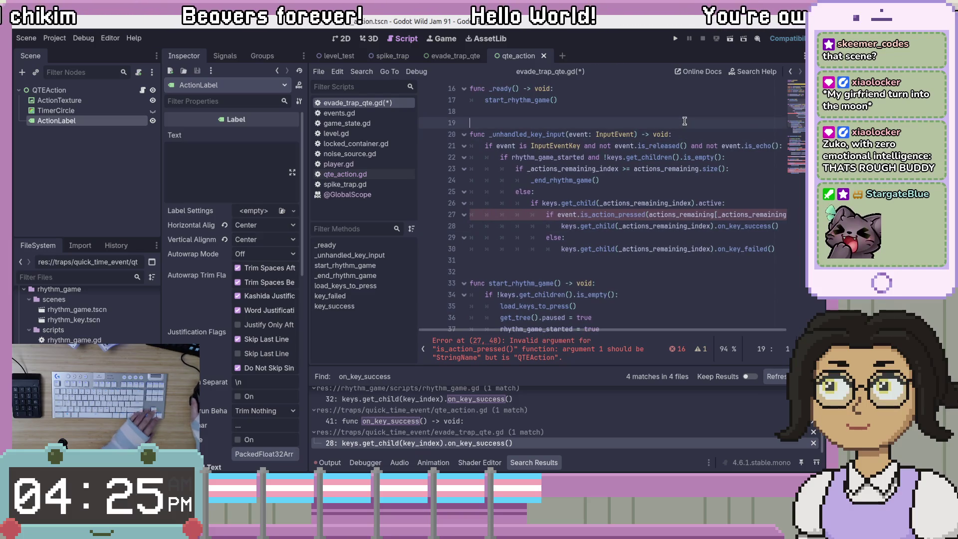
Step: Write the header func _unhandled_input(event: InputEvent) -> void: with an indented 'if event.' line
key("Return")
key("Up")
key("Up")
type("func ")
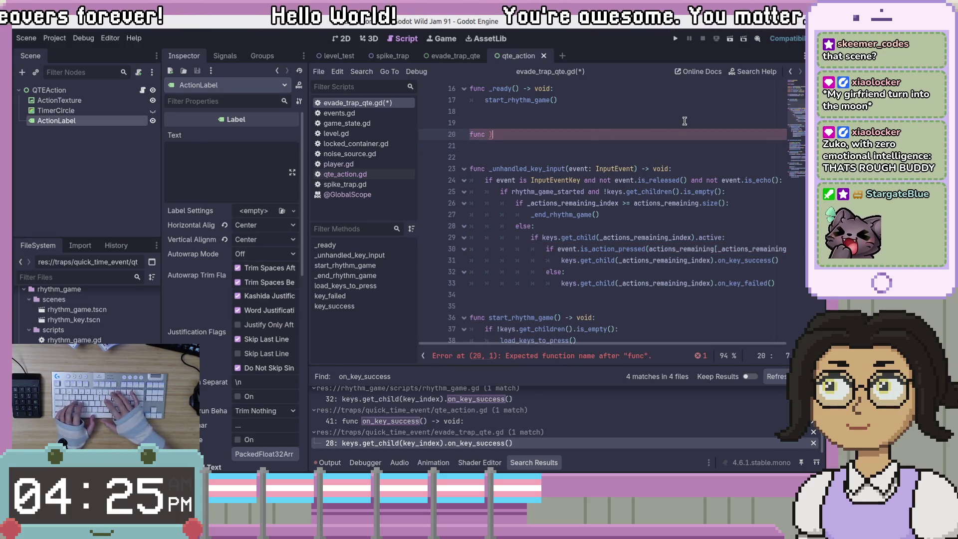
type("_un")
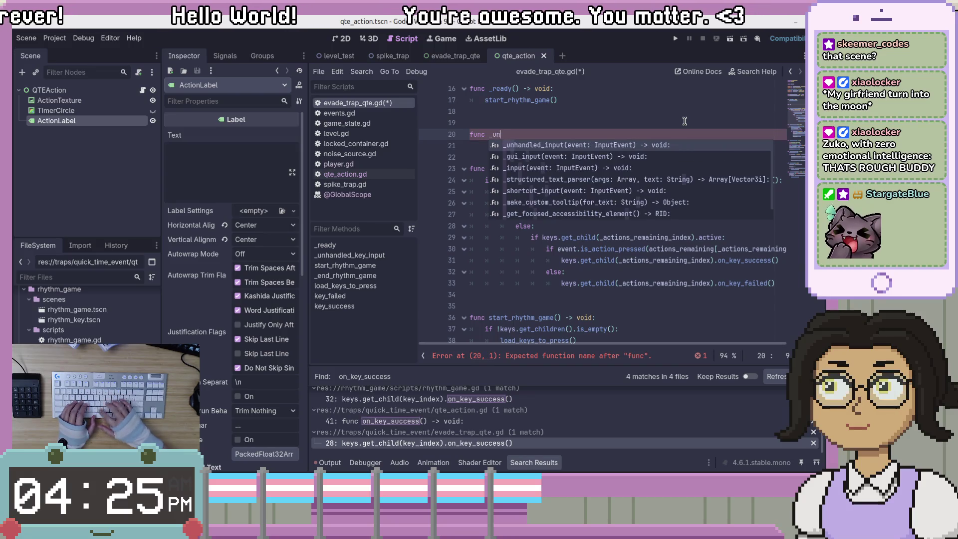
type("handled_")
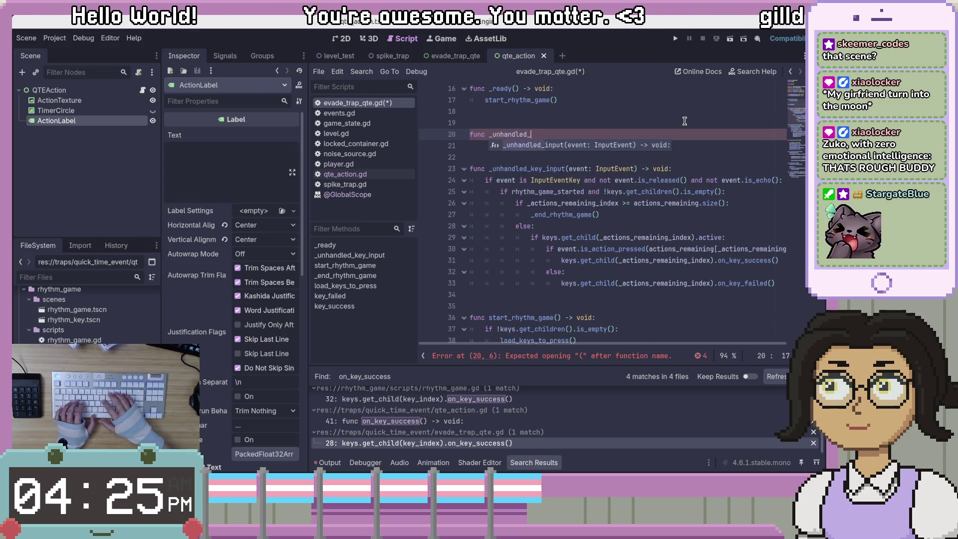
type("input(")
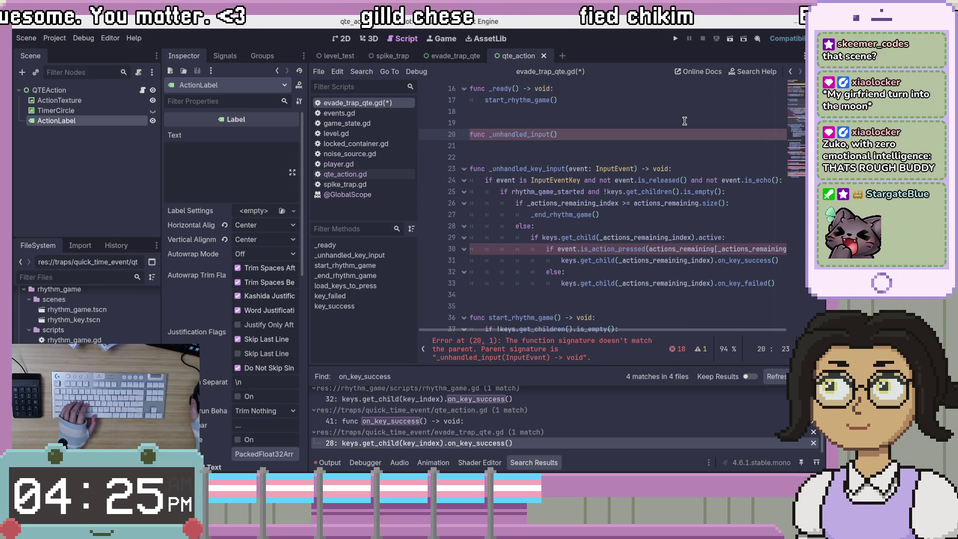
type("event")
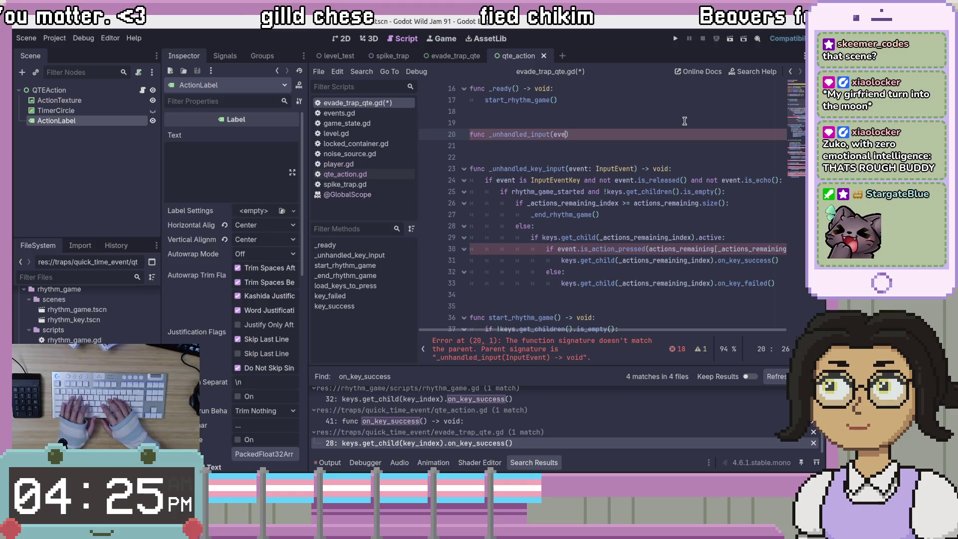
type(": Input")
type("Event`")
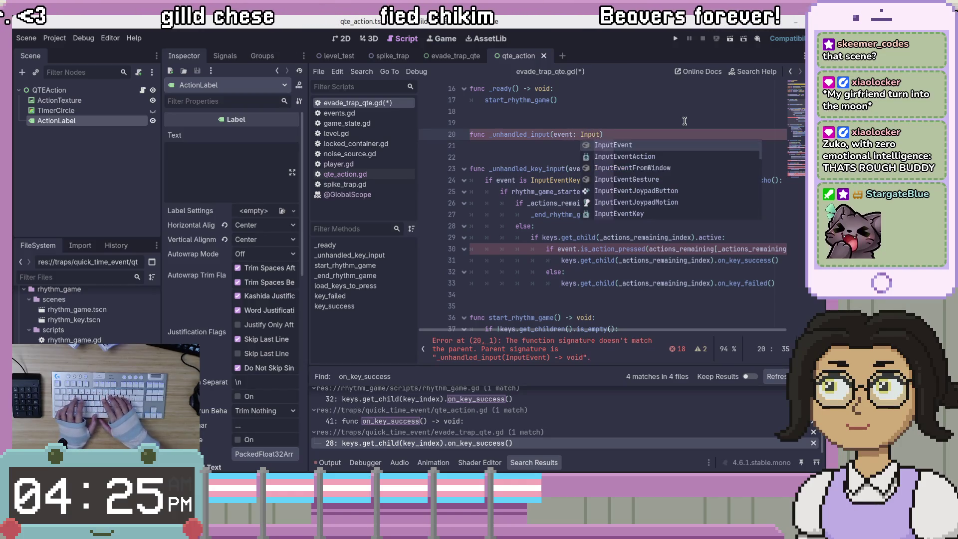
key("BackSpace")
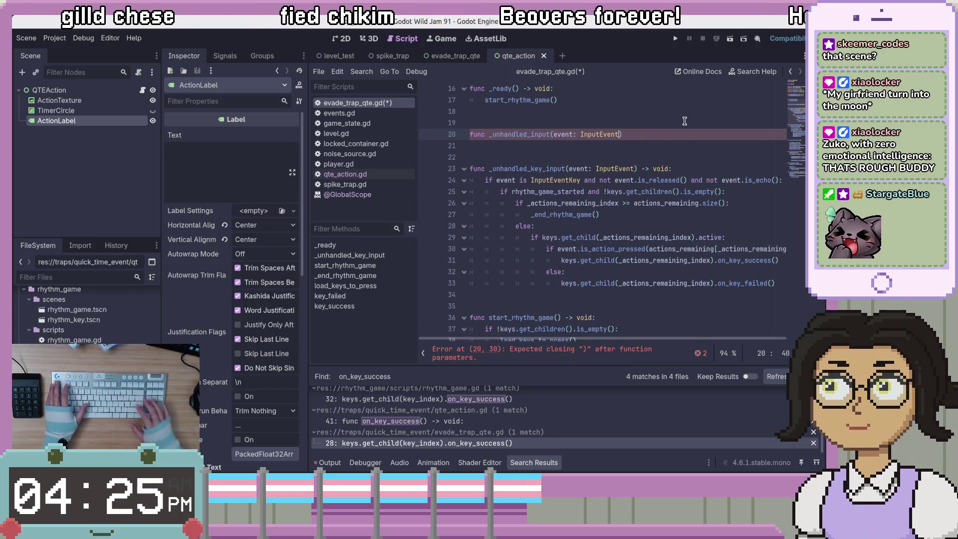
type(" -> void:")
key("Return")
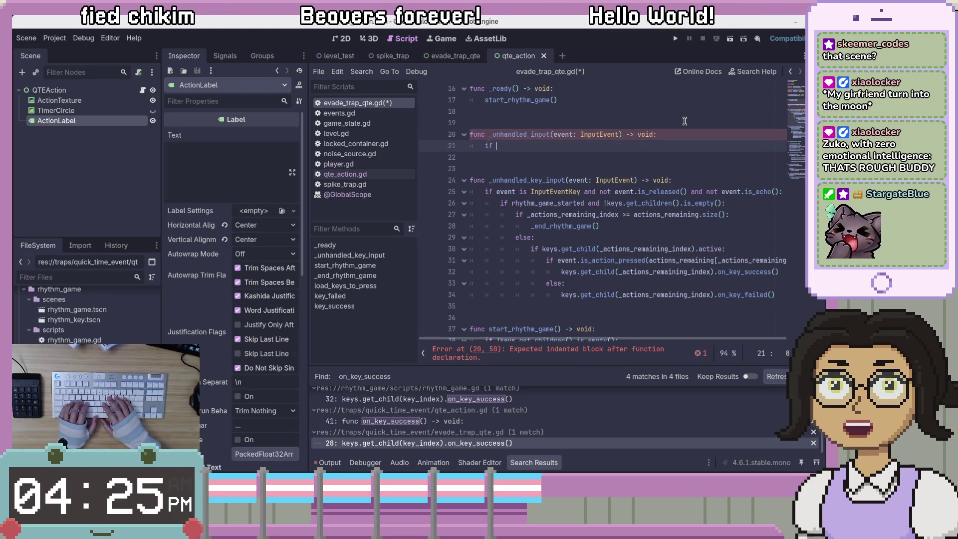
type("if event.")
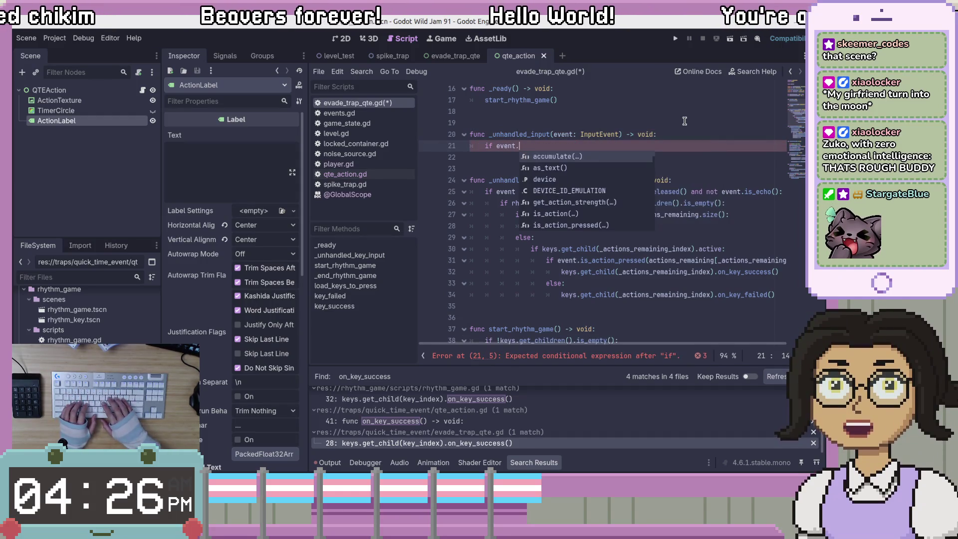
Step: Check event's member suggestions, dismiss them, and look up is_empty on line 26
left_click(713, 133)
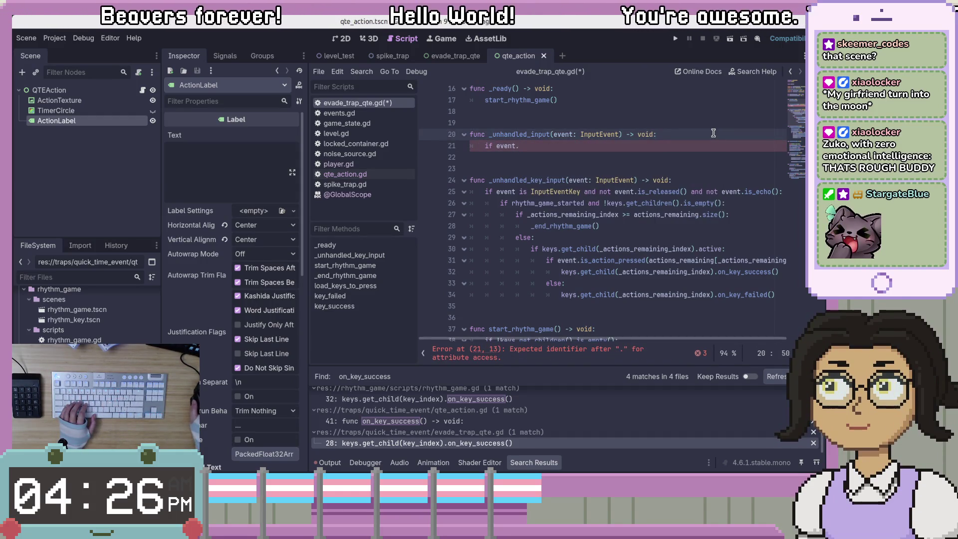
left_click(709, 143)
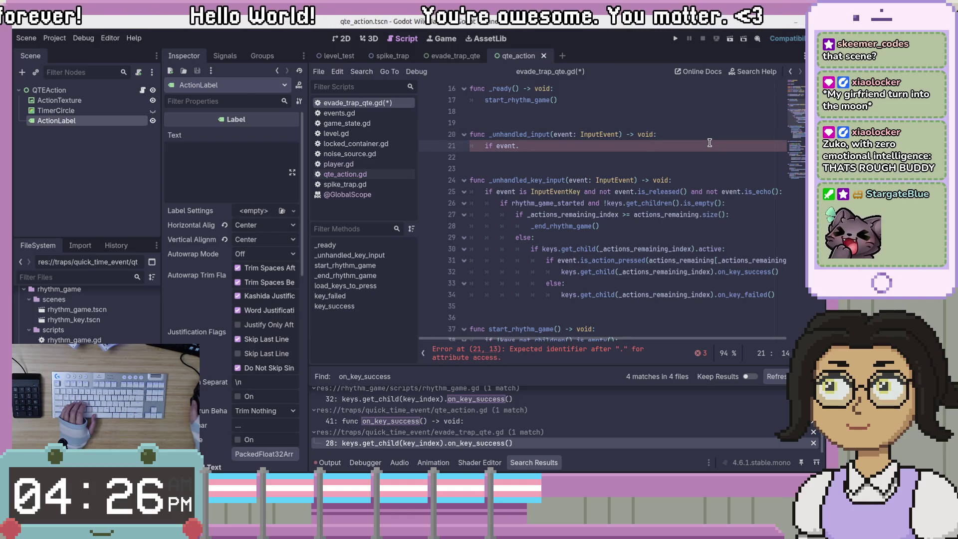
key("ctrl+space")
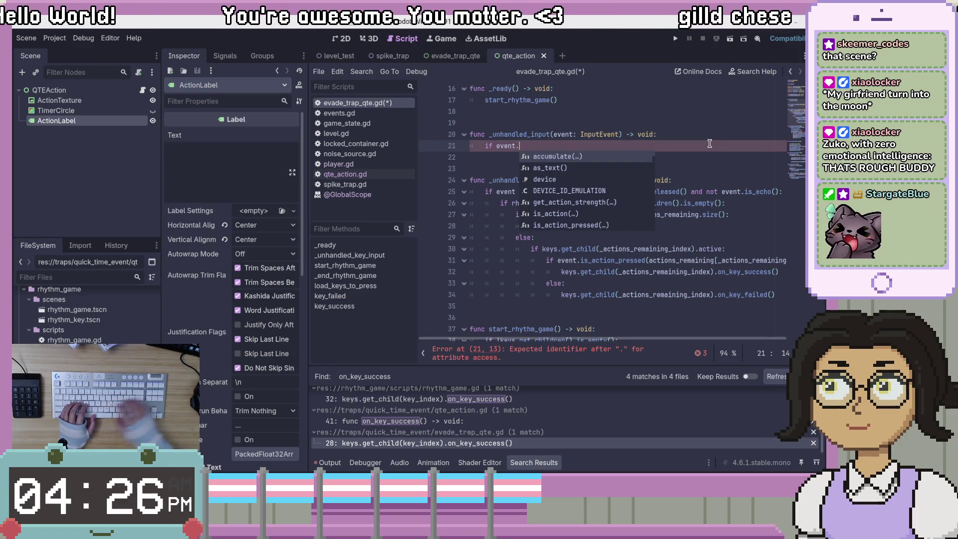
key("Escape")
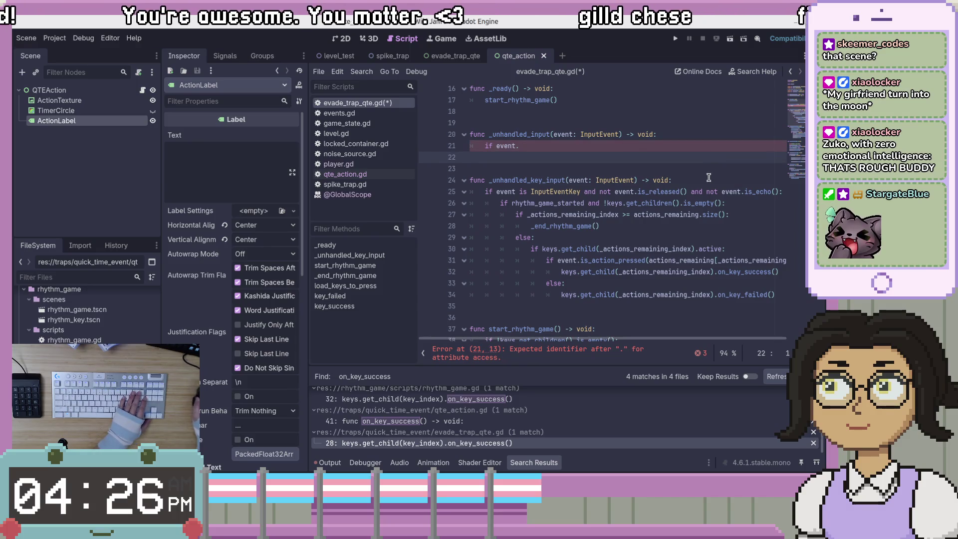
scroll(713, 165, "up", 2)
scroll(711, 170, "down", 2)
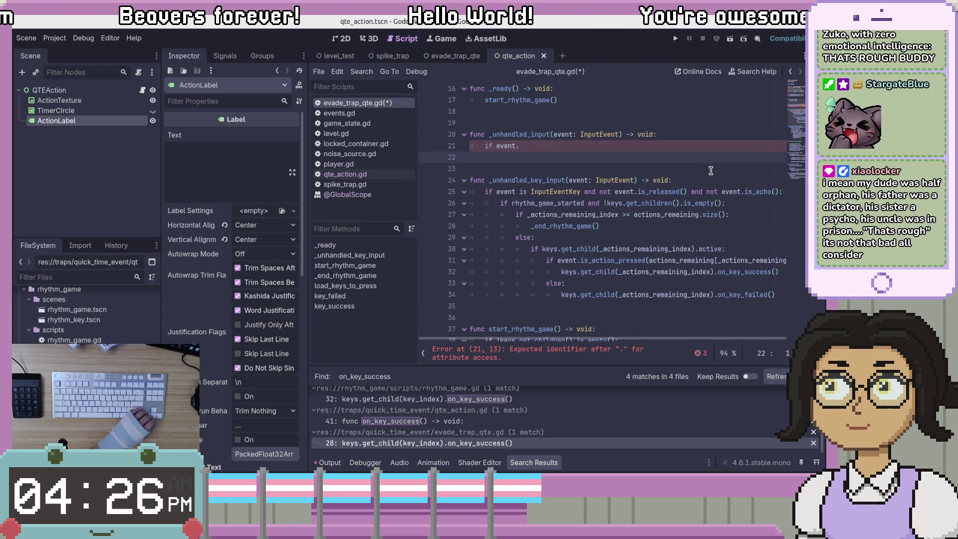
left_click(697, 144)
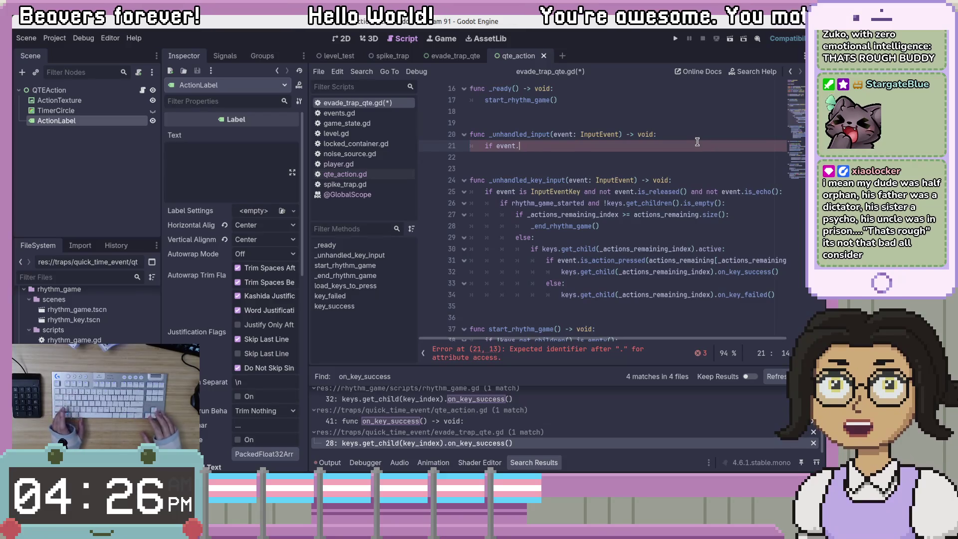
key("ctrl+shift+Left")
key("ctrl+shift+Left")
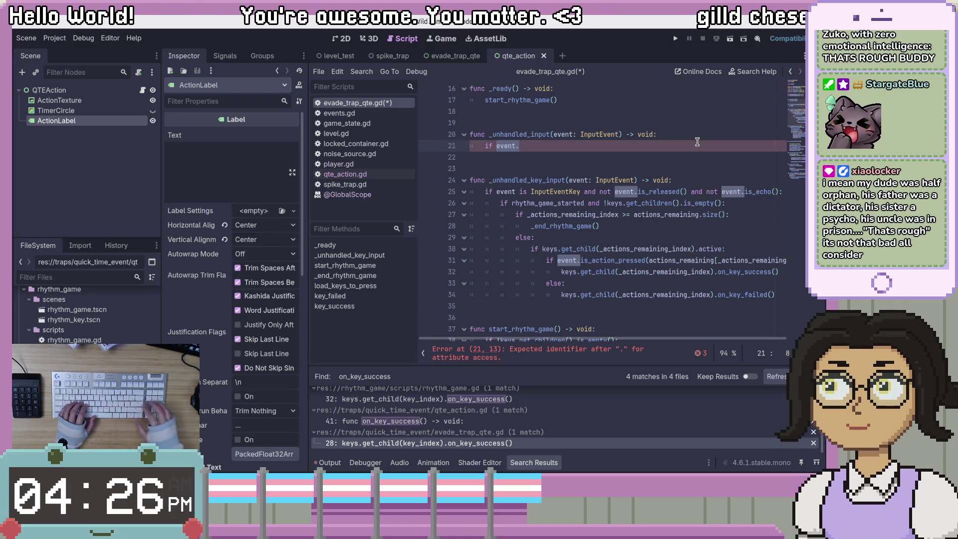
left_click(681, 141)
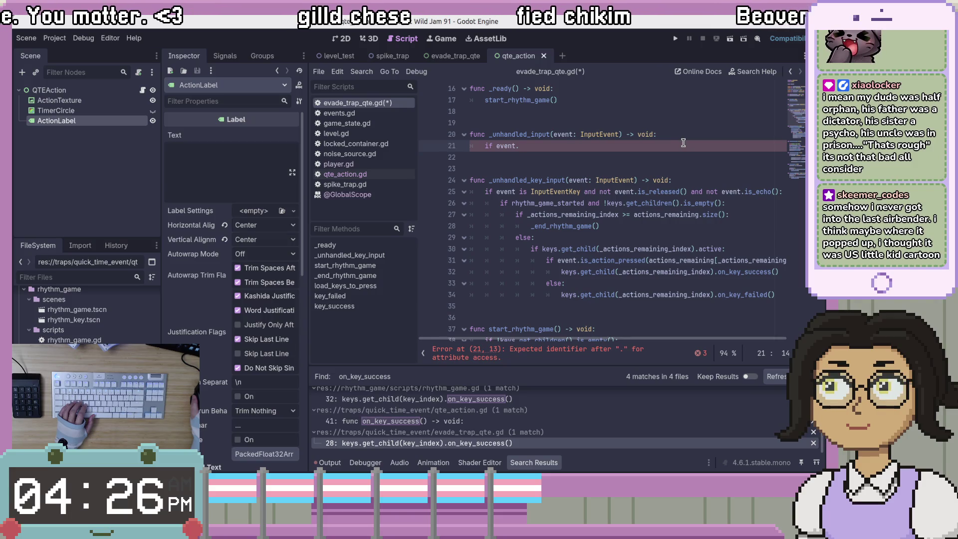
mouse_move(666, 204)
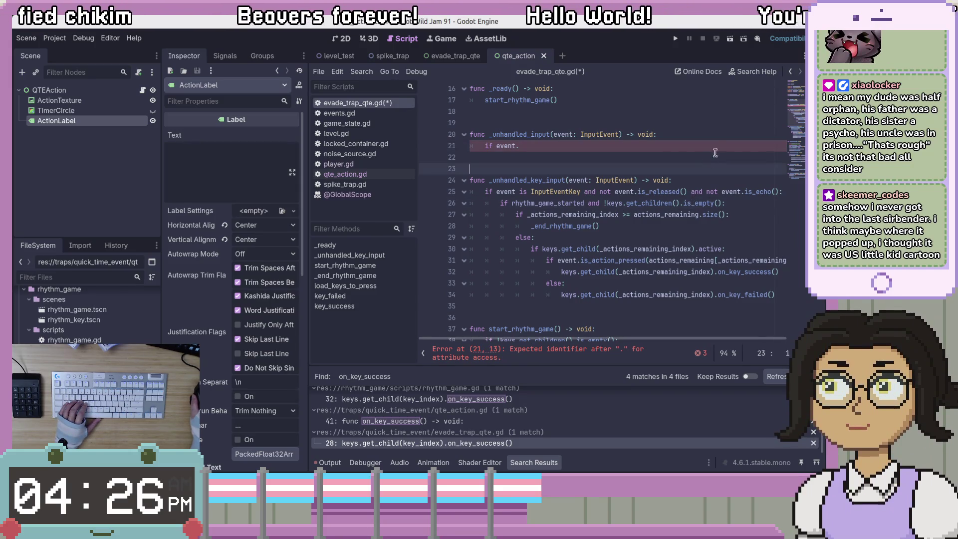
left_click(711, 203)
scroll(708, 198, "up", 2)
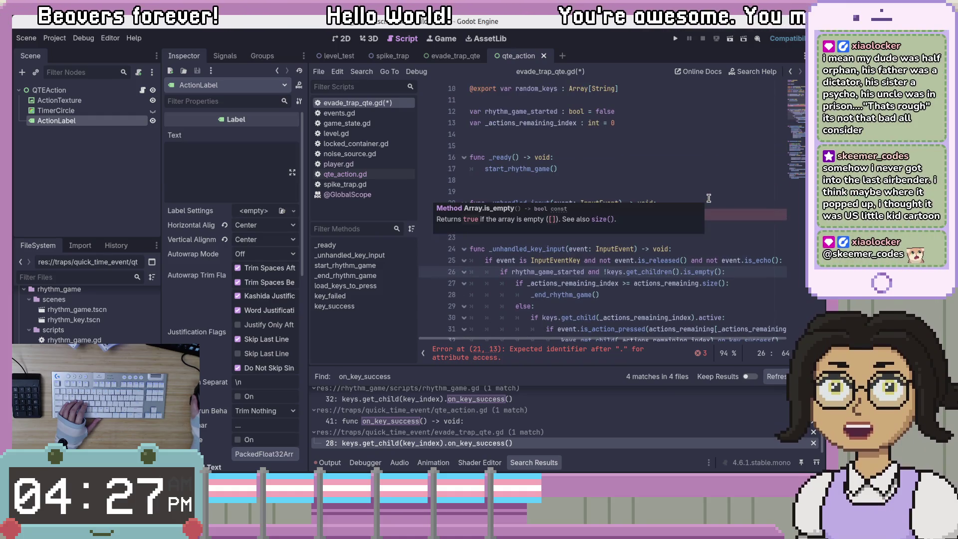
left_click(727, 170)
left_click(710, 216)
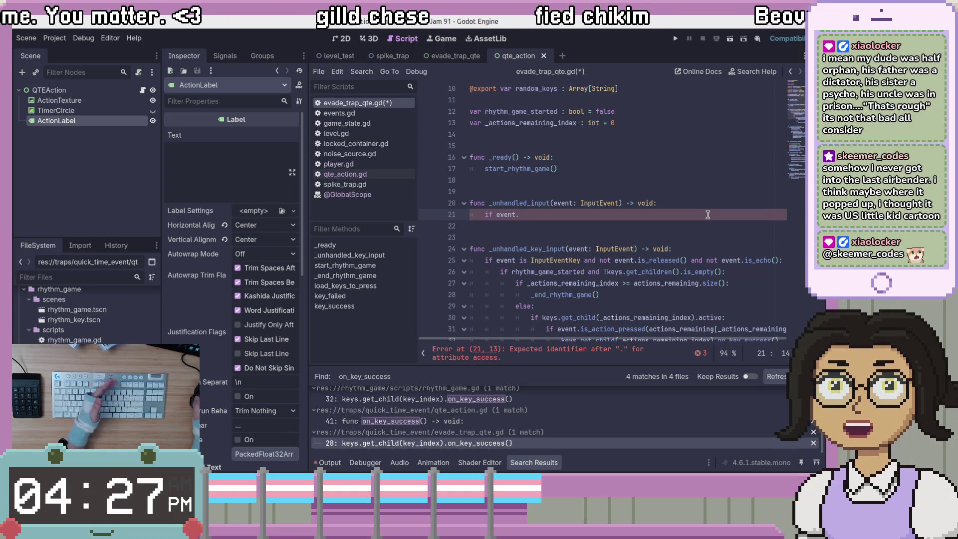
left_click(675, 204)
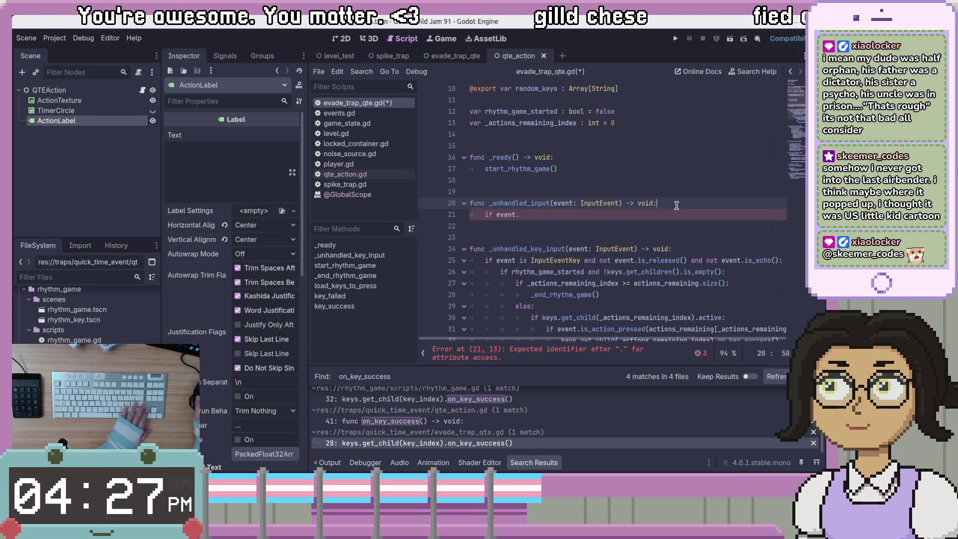
key("Down")
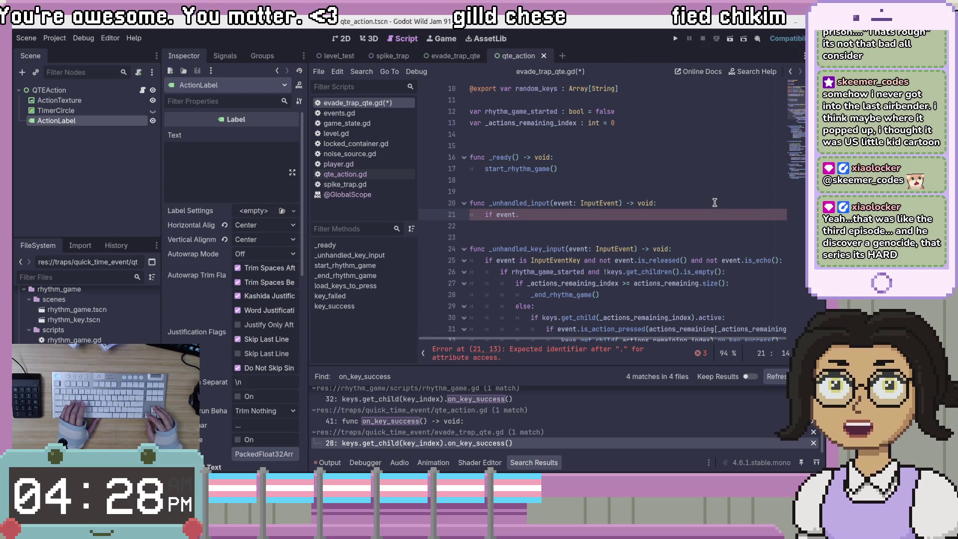
left_click(679, 225)
left_click(687, 218)
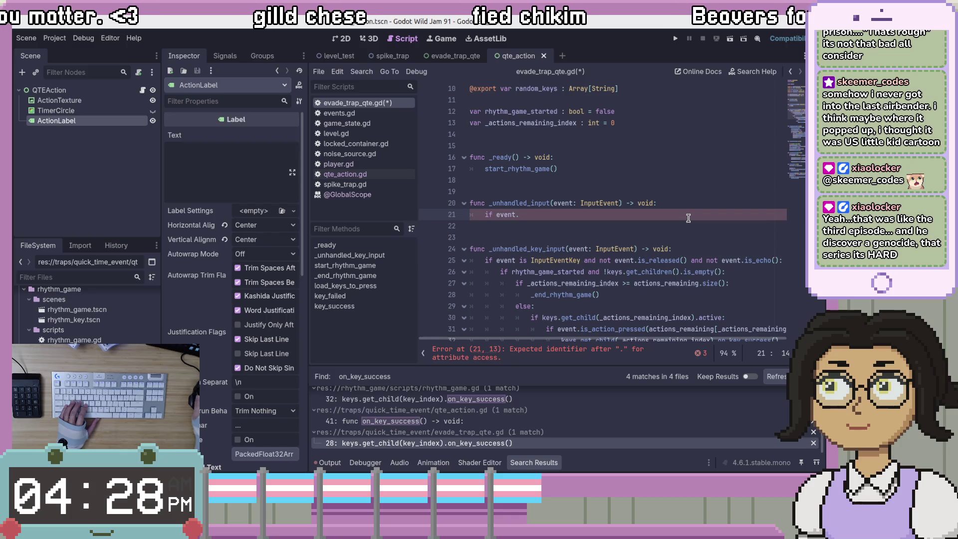
scroll(688, 218, "down", 2)
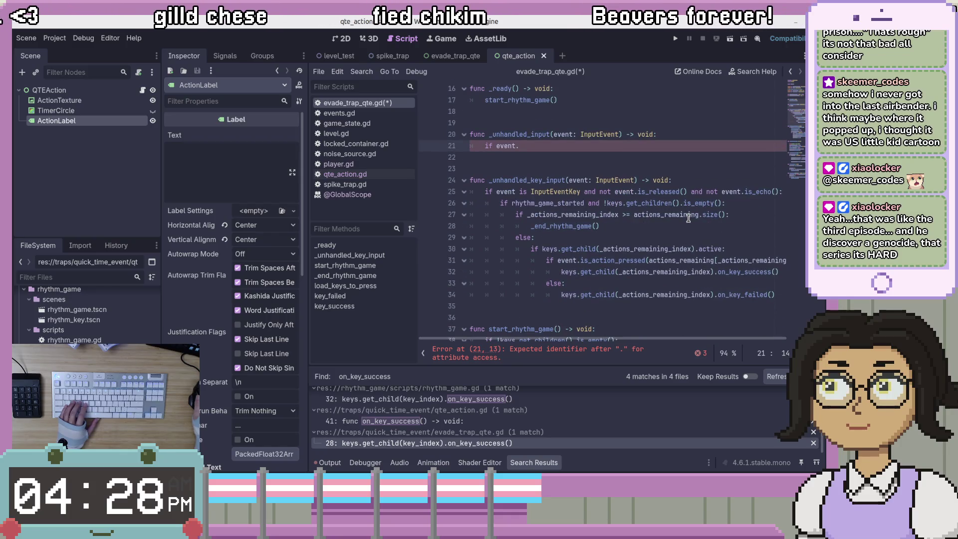
left_click(690, 216)
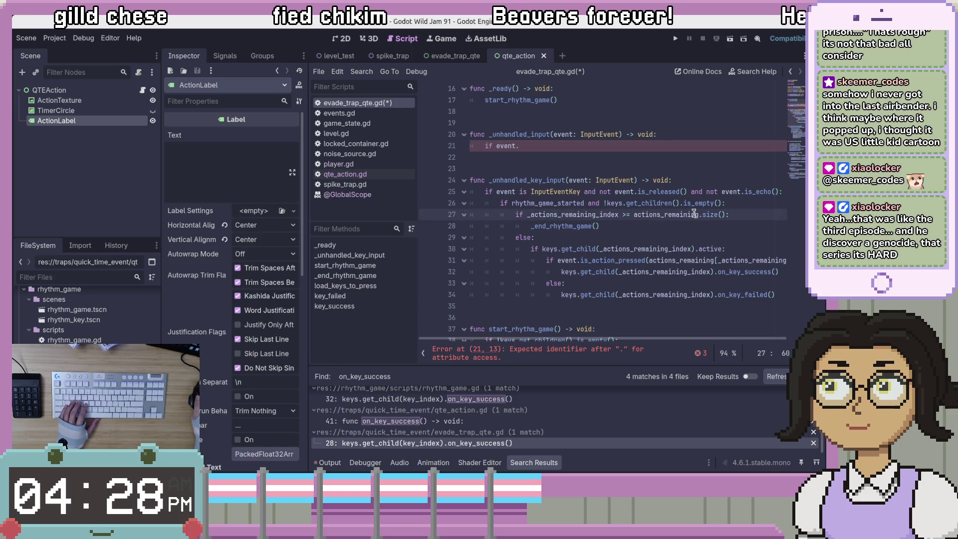
left_click(742, 218)
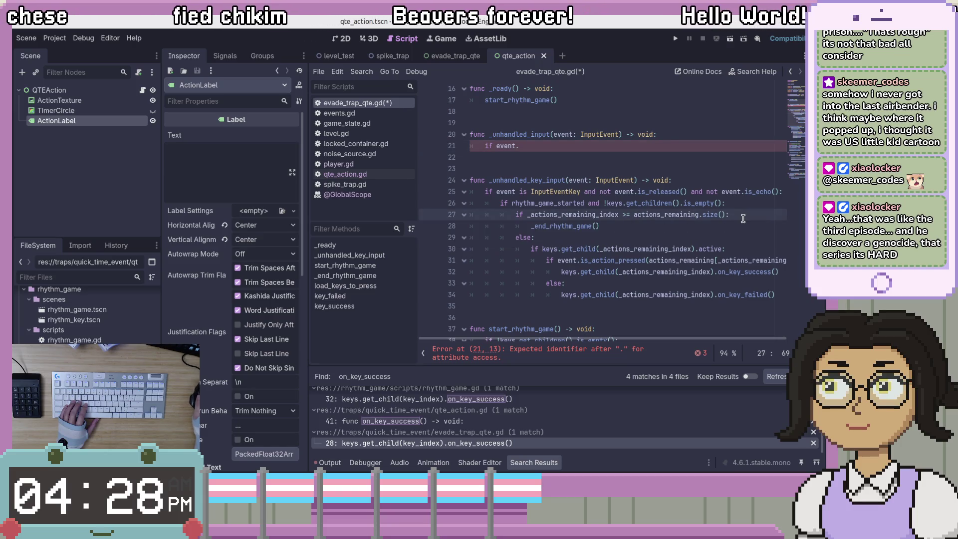
double_click(547, 203)
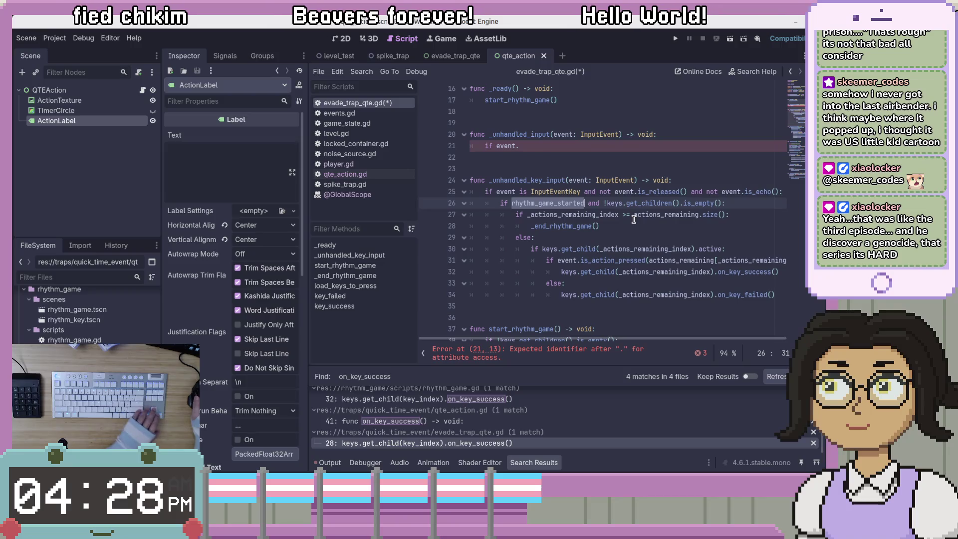
left_click(658, 233)
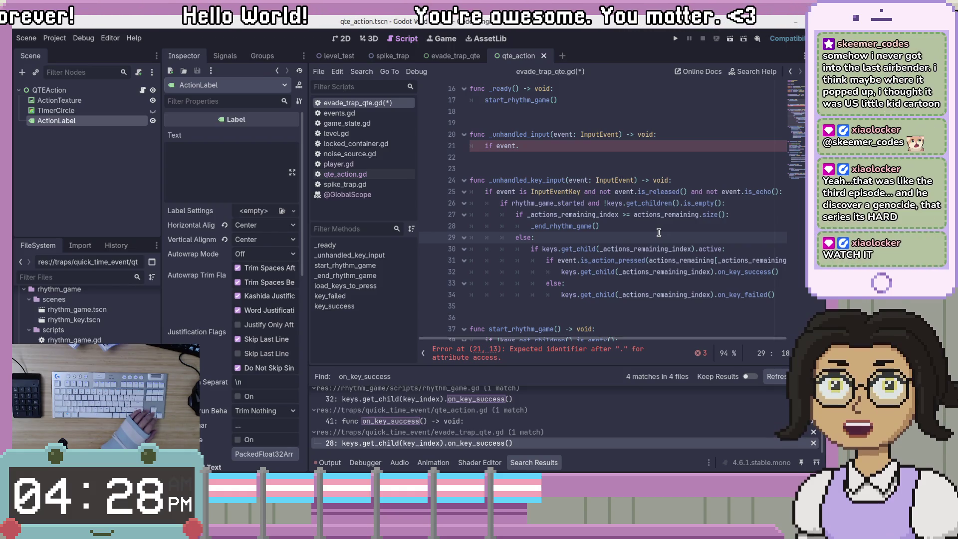
left_click(674, 219)
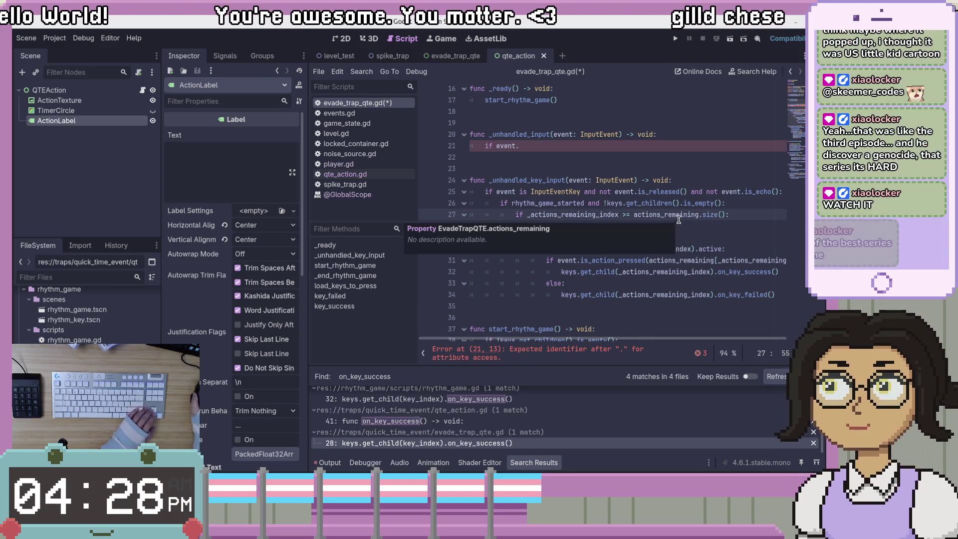
left_click(749, 227)
left_click(753, 213)
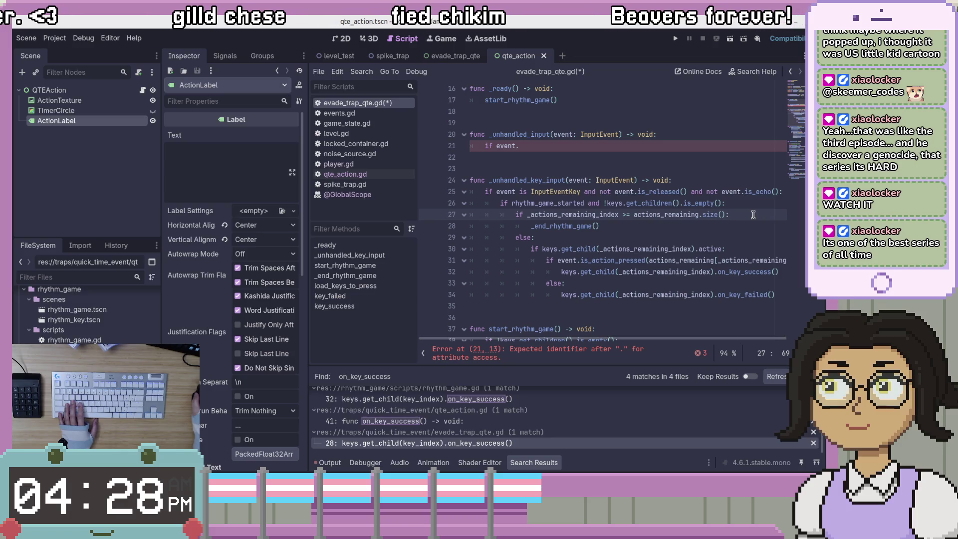
double_click(544, 203)
left_click(547, 192)
left_click(463, 214)
double_click(544, 203)
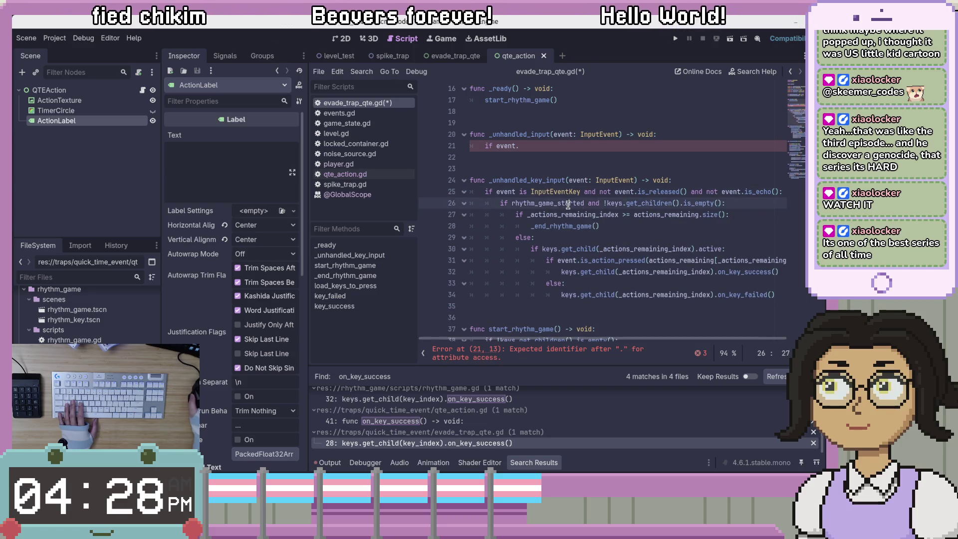
scroll(559, 210, "up", 5)
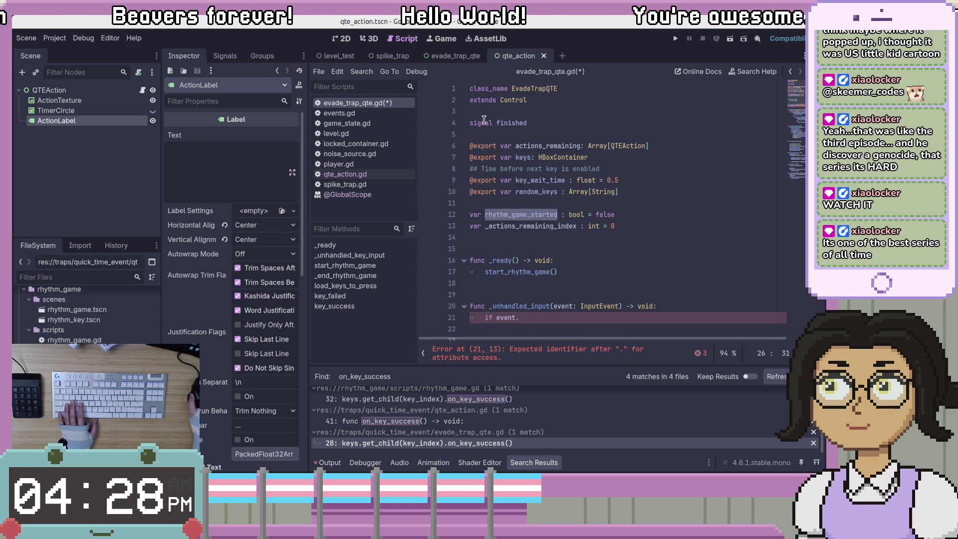
Step: Insert a blank line below extends Control and save the script
double_click(542, 89)
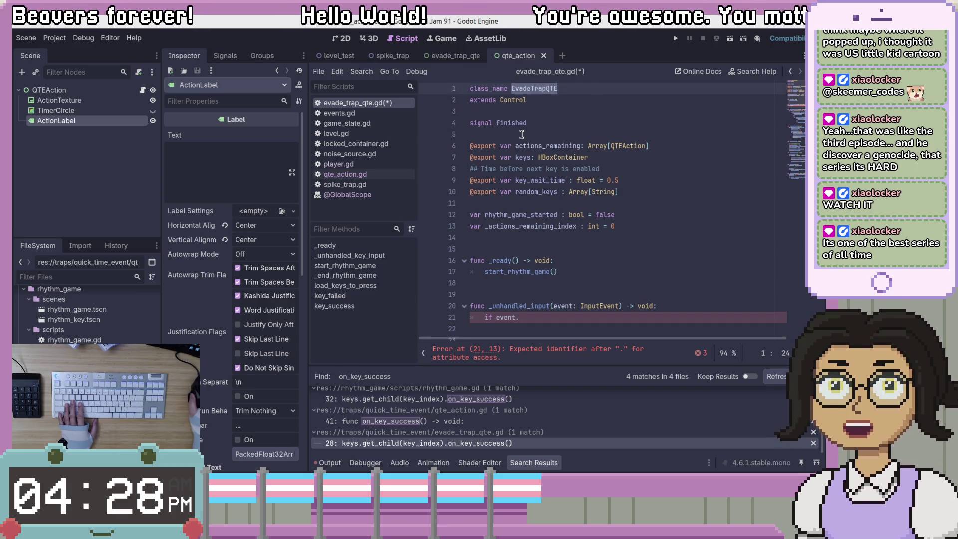
left_click(580, 109)
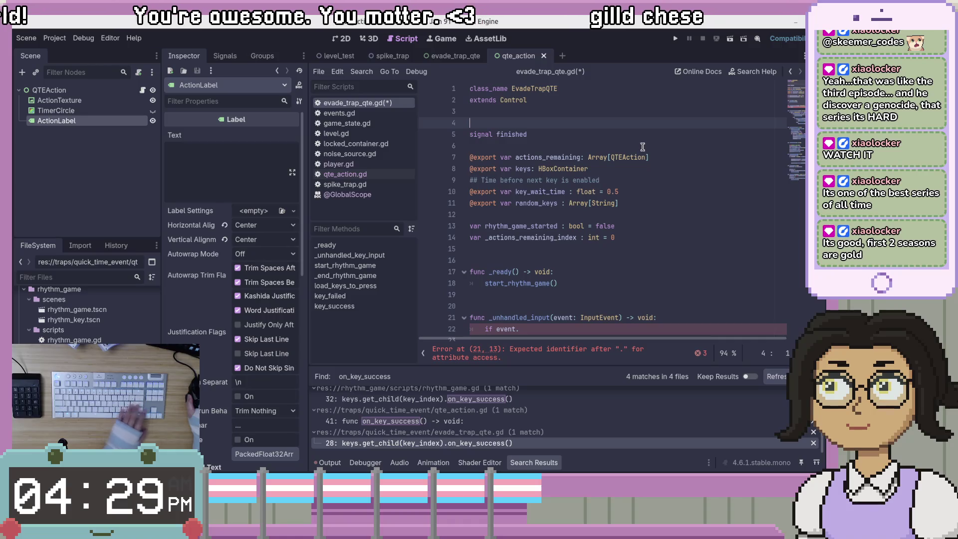
key("Return")
key("ctrl+s")
scroll(647, 158, "down", 4)
Step: Trace the uses of start_rhythm_game and rhythm_game_started through the script
double_click(514, 146)
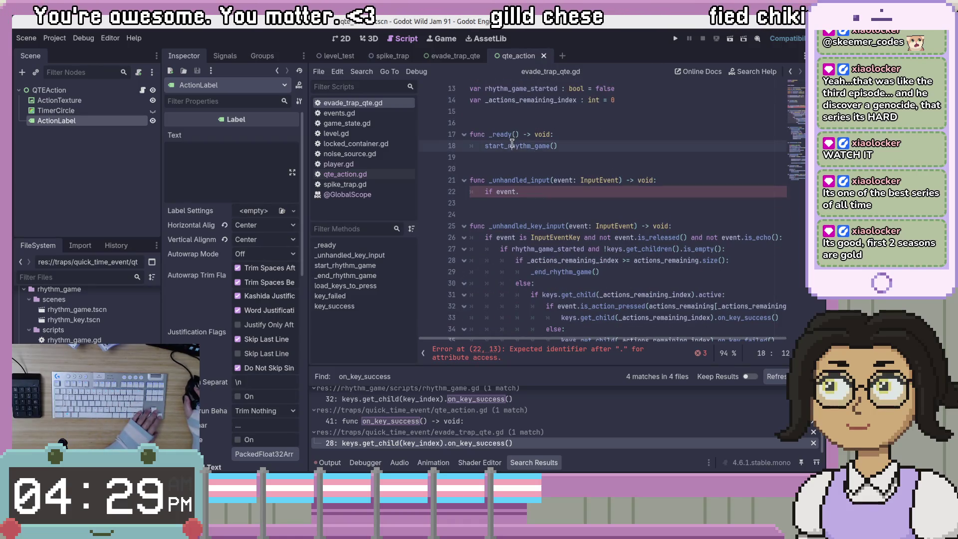
double_click(548, 249)
scroll(689, 271, "down", 4)
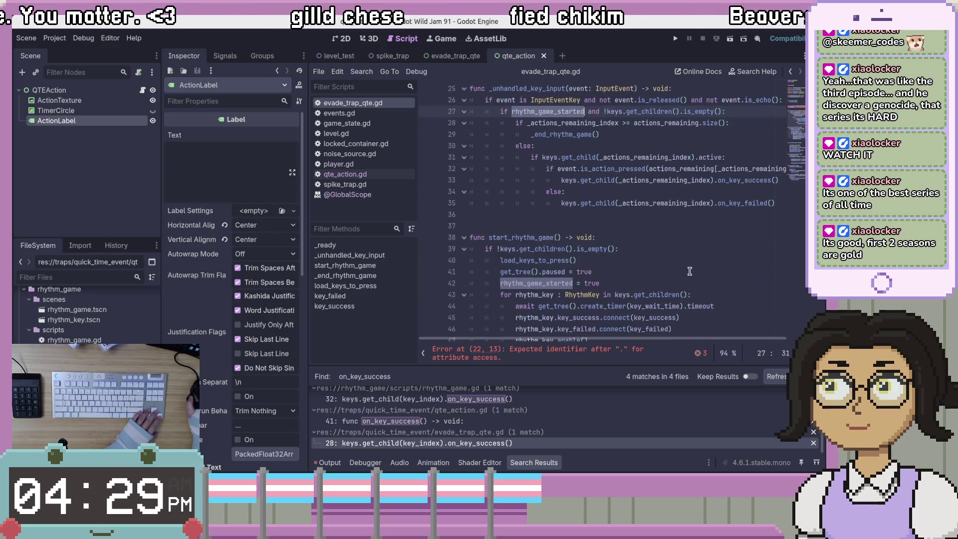
scroll(691, 269, "down", 5)
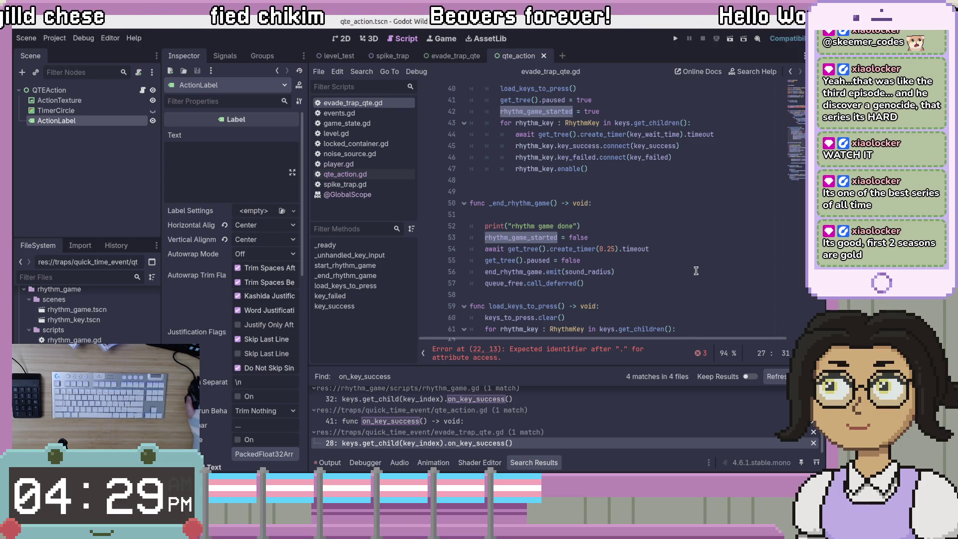
scroll(696, 271, "up", 1)
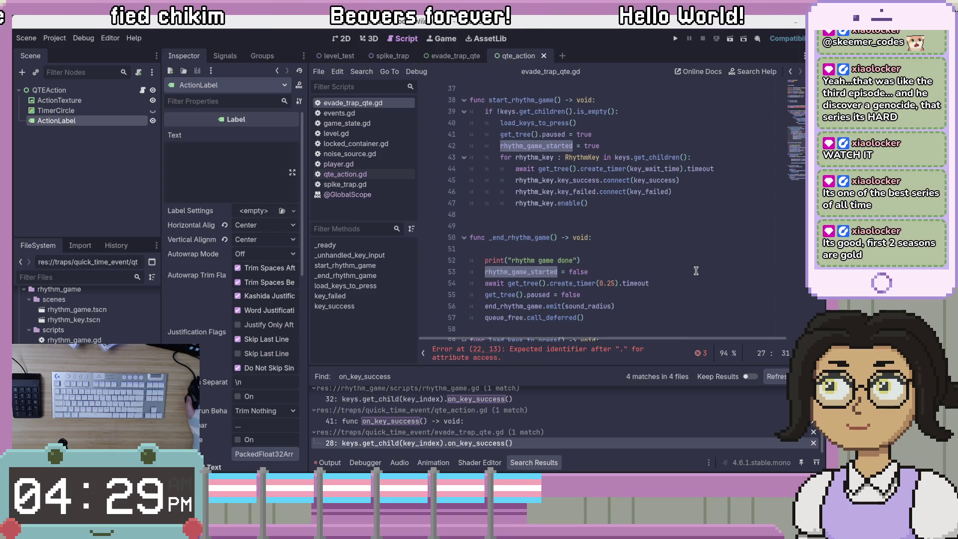
scroll(695, 271, "up", 8)
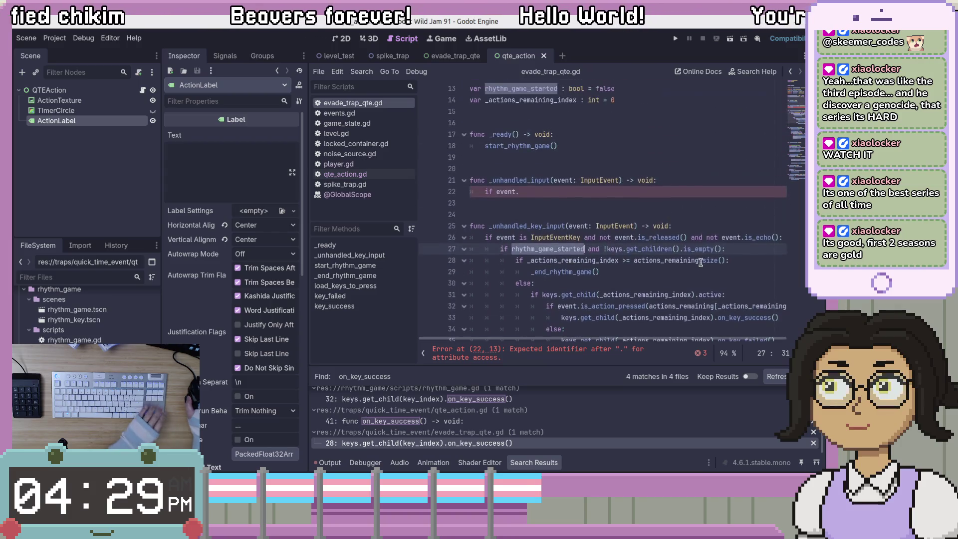
left_click(711, 183)
key("Down")
Step: Inspect the start_rhythm_game header and the on_key_failed line
scroll(708, 213, "down", 3)
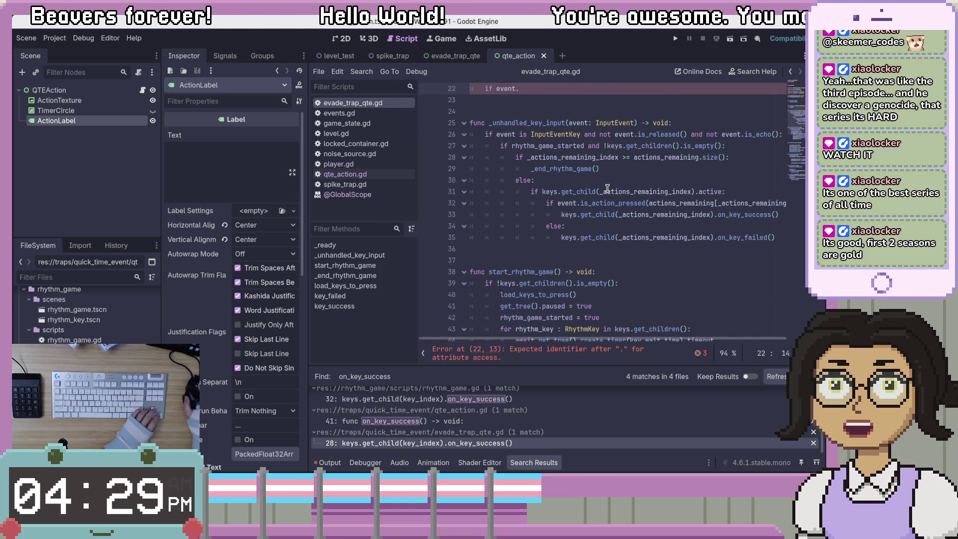
mouse_move(607, 189)
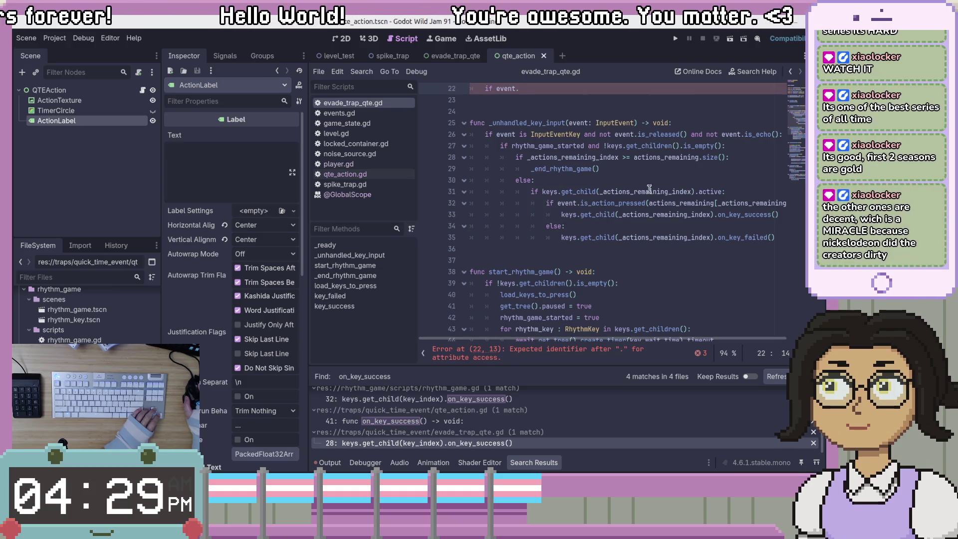
left_click(609, 269)
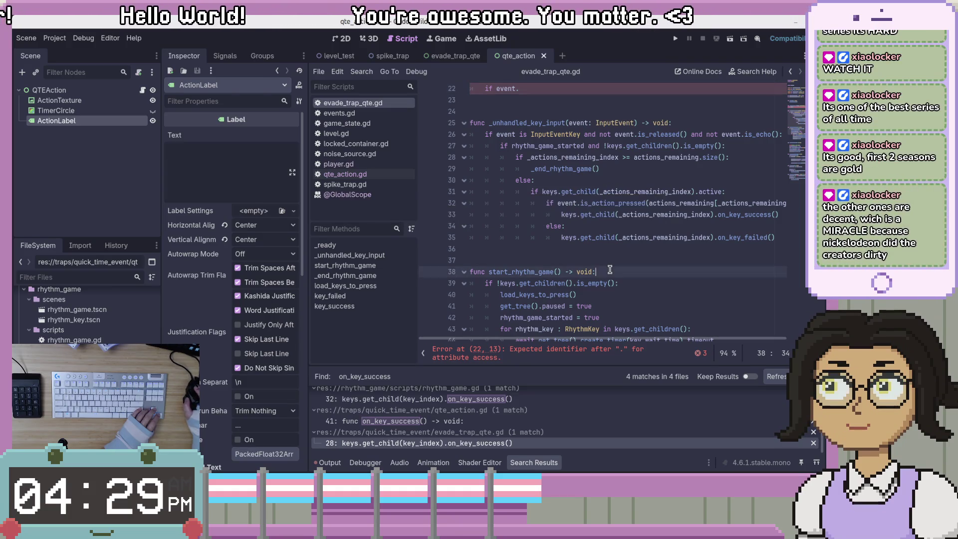
left_click(641, 238)
mouse_move(640, 240)
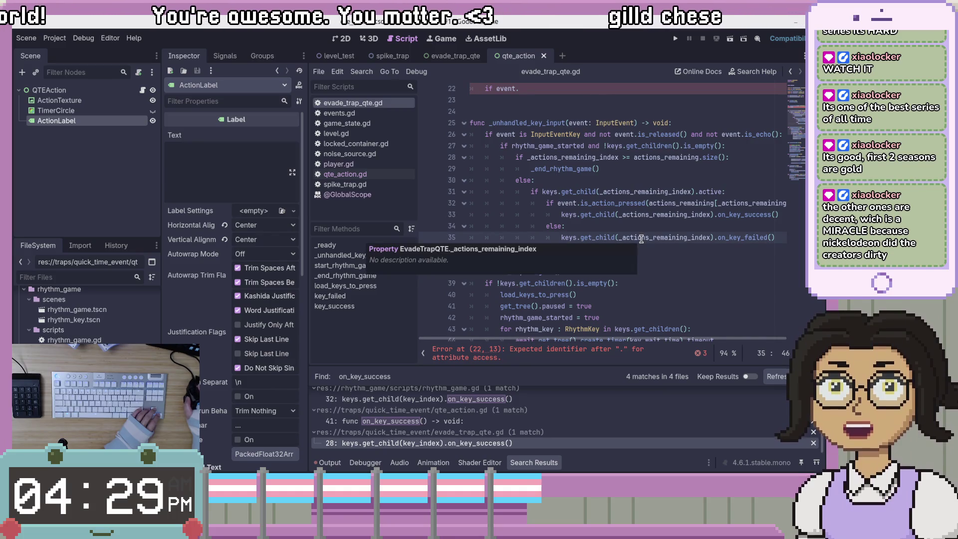
left_click(683, 249)
left_click(721, 238)
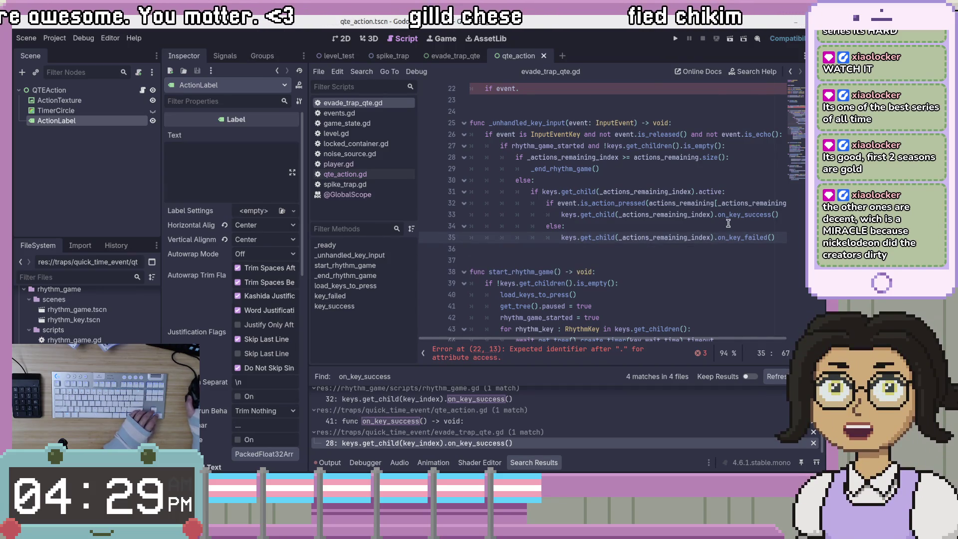
scroll(721, 241, "up", 1)
Step: Comment out the old _unhandled_input handler with Ctrl+K
mouse_move(693, 341)
left_mouse_down()
mouse_move(719, 341)
mouse_move(640, 331)
left_mouse_up()
left_click(676, 178)
left_click(702, 212)
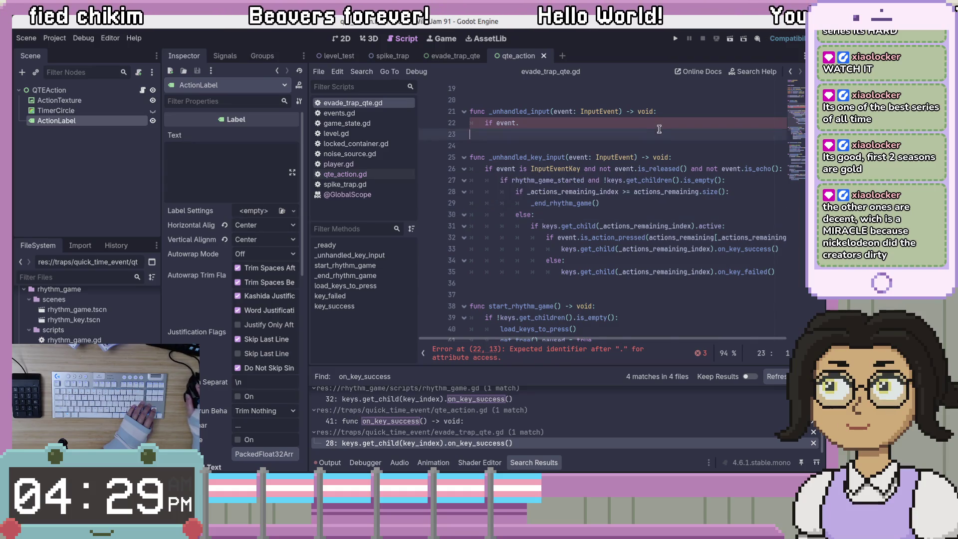
left_click_drag(659, 111, 609, 111)
key("ctrl+k")
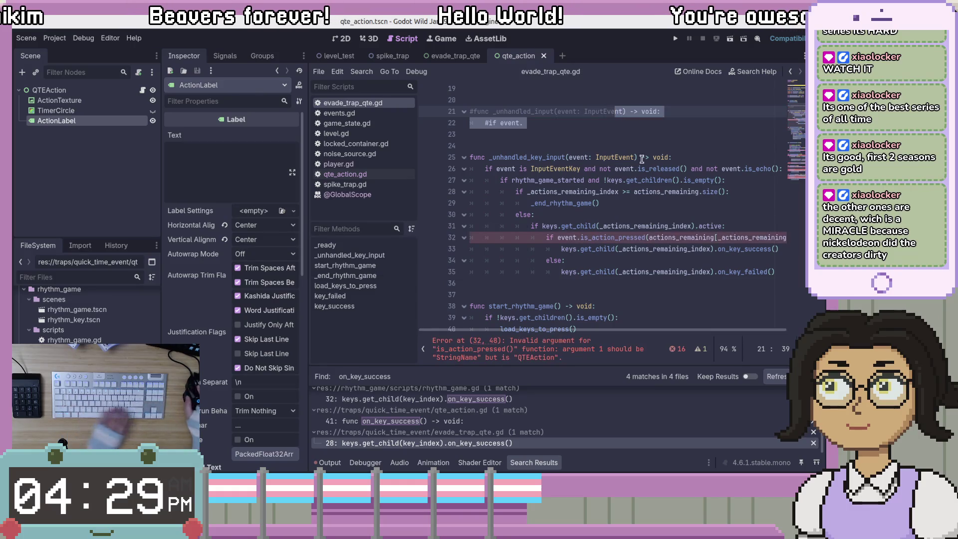
Step: Append .action_name to the action lookup passed to is_action_pressed on line 32
left_click(643, 237)
left_click_drag(643, 330, 683, 330)
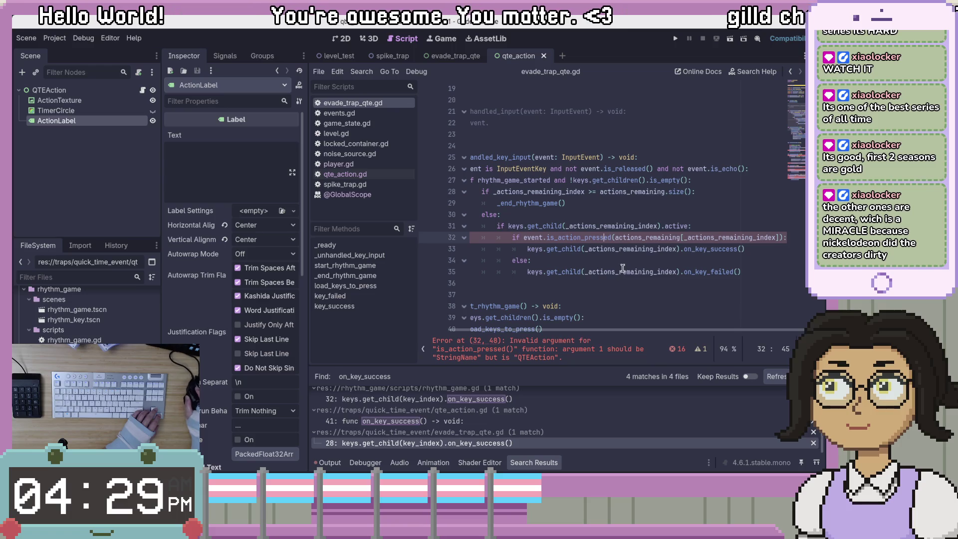
mouse_move(622, 269)
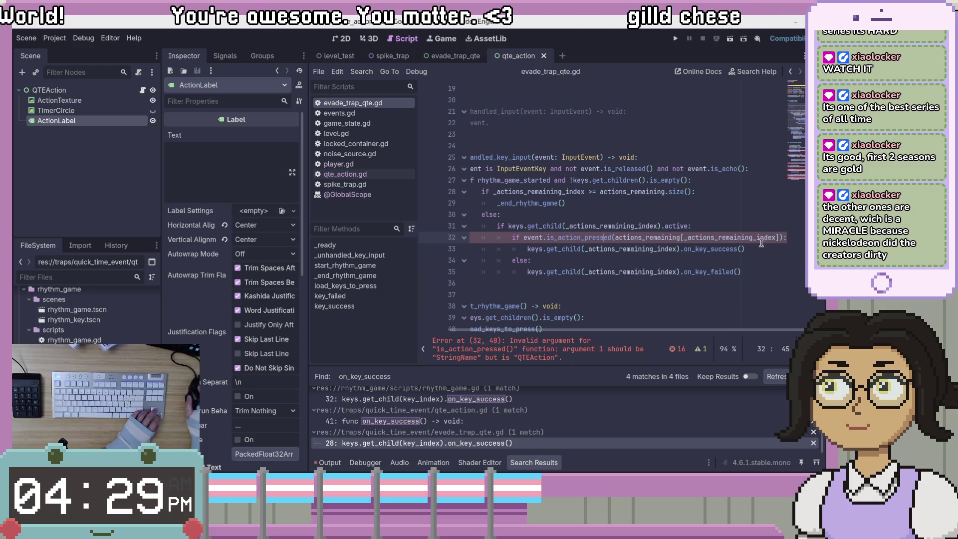
left_click(781, 238)
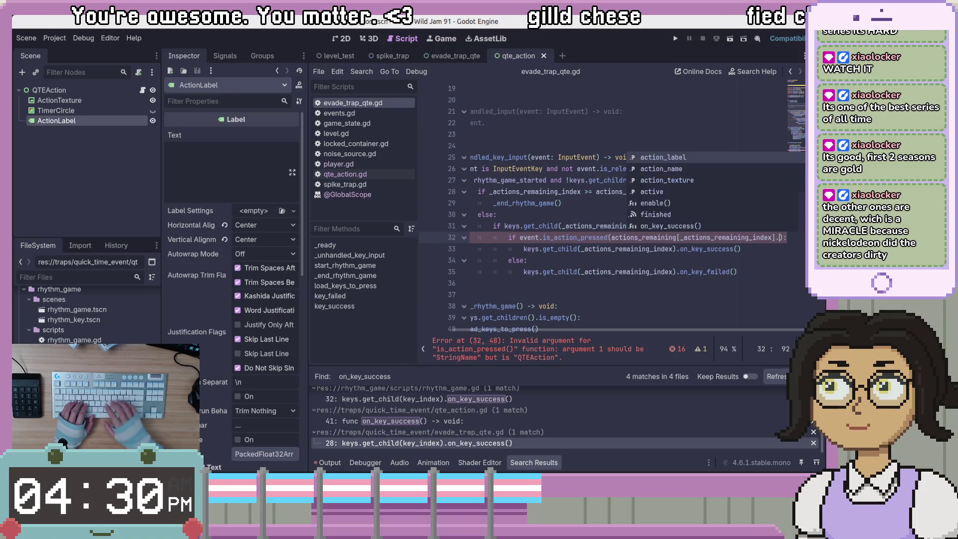
type(".")
key("Down")
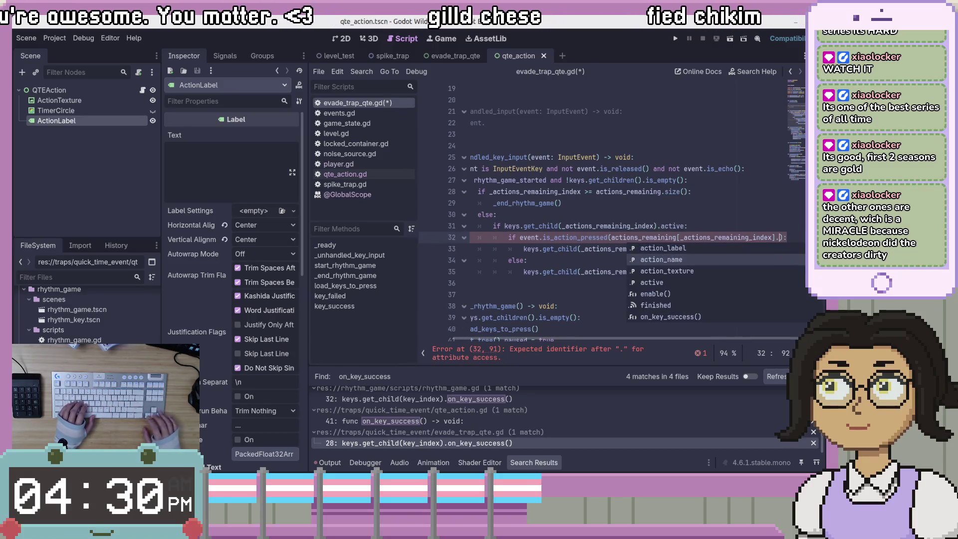
key("Return")
Step: Save evade_trap_qte.gd and switch to the evade_trap_qte scene
left_click(691, 271)
key("ctrl+s")
mouse_move(686, 342)
left_mouse_down()
mouse_move(596, 342)
mouse_move(688, 333)
mouse_move(651, 327)
left_mouse_up()
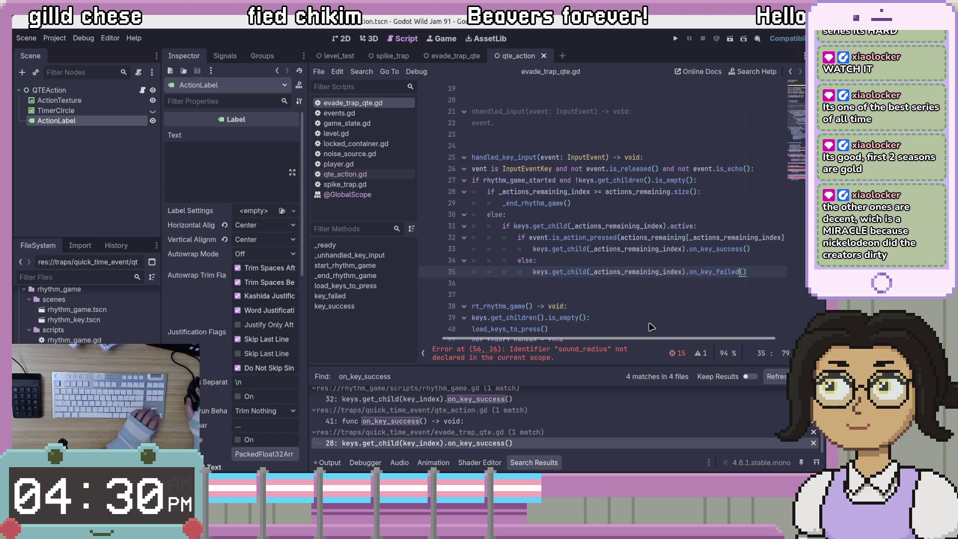
left_click(654, 290)
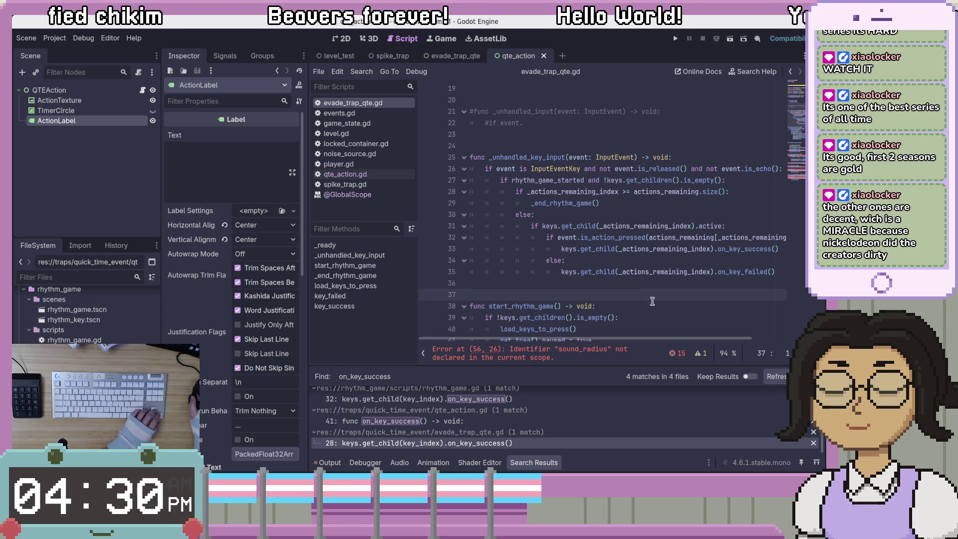
left_click(461, 56)
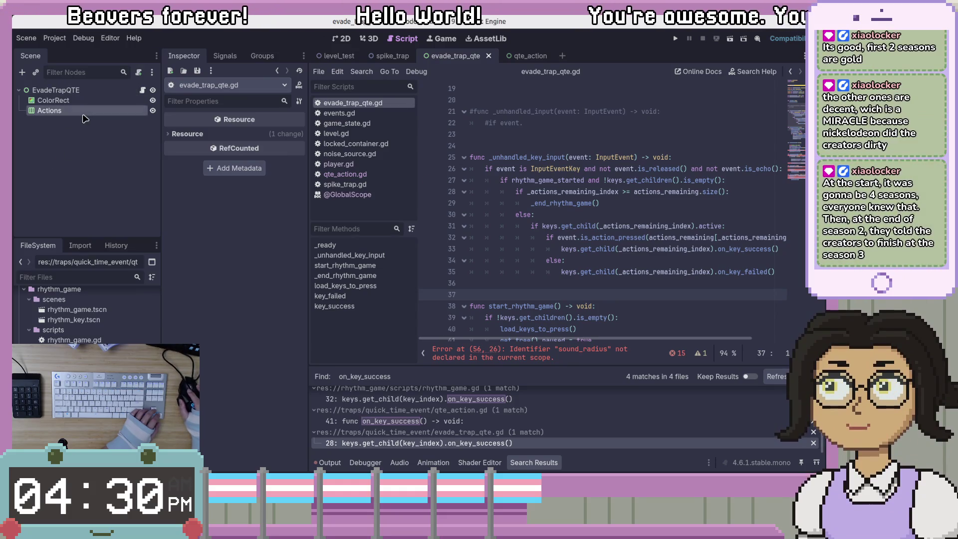
Step: Select the EvadeTrapQTE root node, then return to the script and select lines 20–22
left_click(95, 90)
scroll(614, 257, "up", 6)
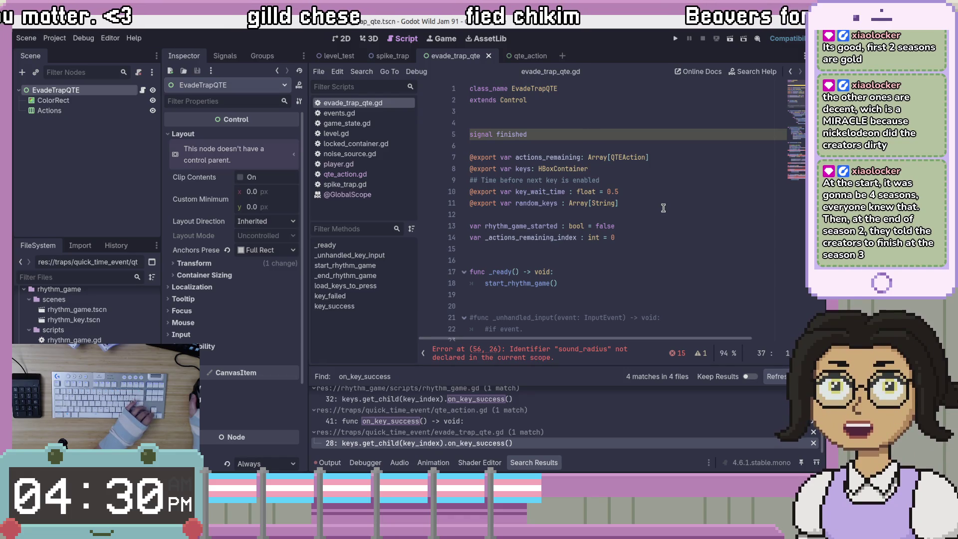
left_click(599, 225)
left_click(618, 146)
left_click(638, 134)
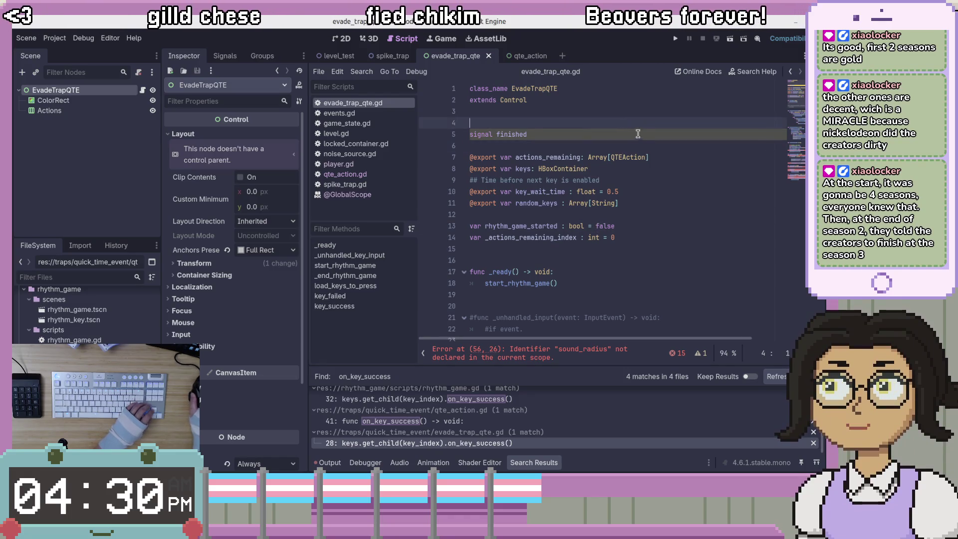
left_click(643, 226)
scroll(644, 230, "down", 4)
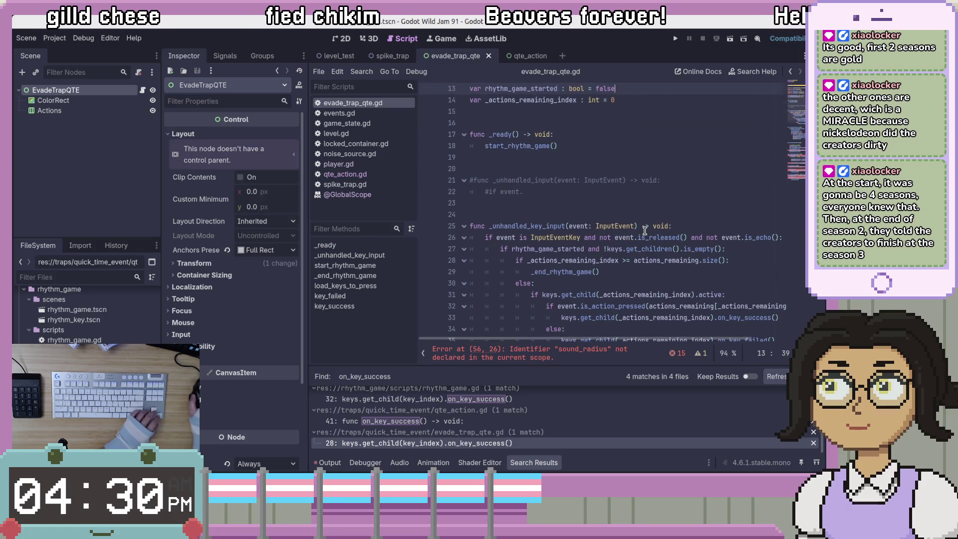
scroll(644, 230, "up", 1)
left_click_drag(643, 227, 662, 200)
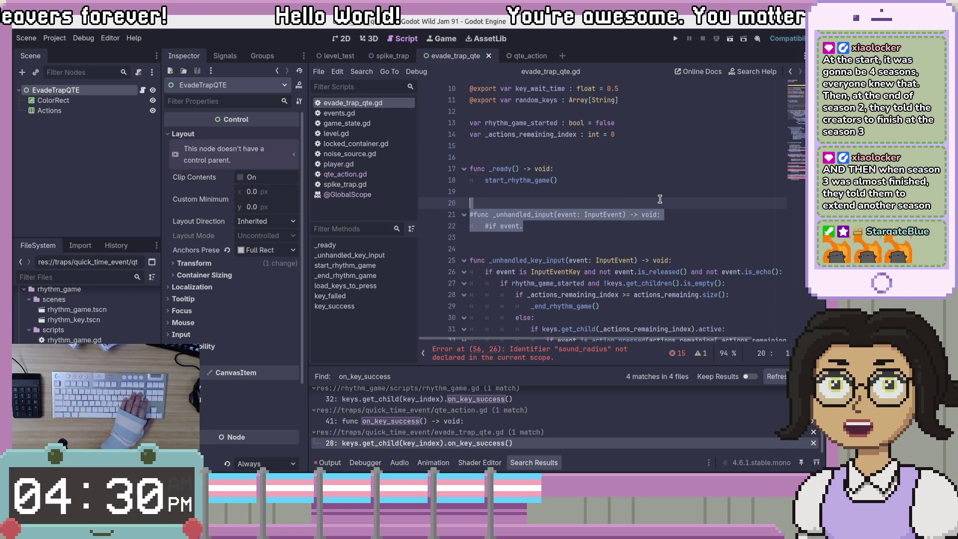
key("BackSpace")
key("BackSpace")
key("BackSpace")
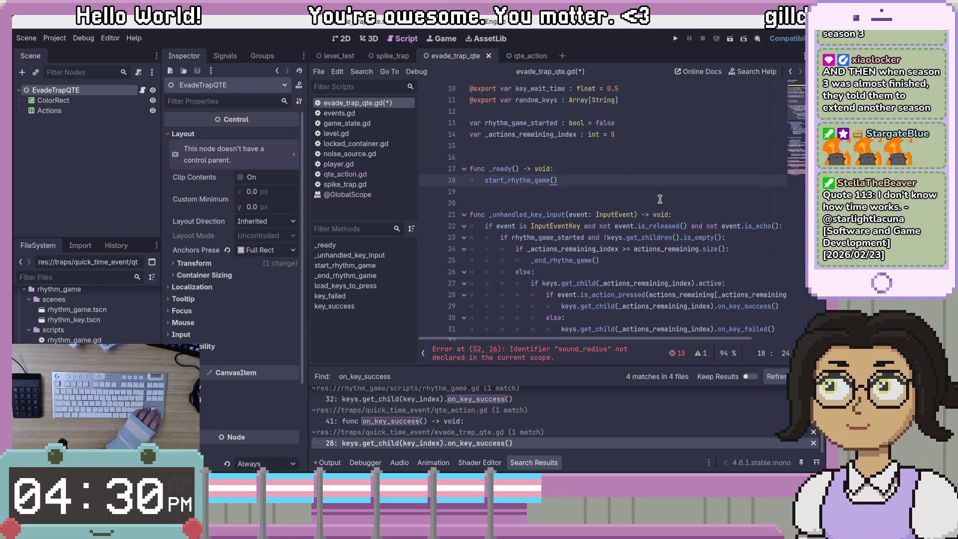
left_click(659, 204)
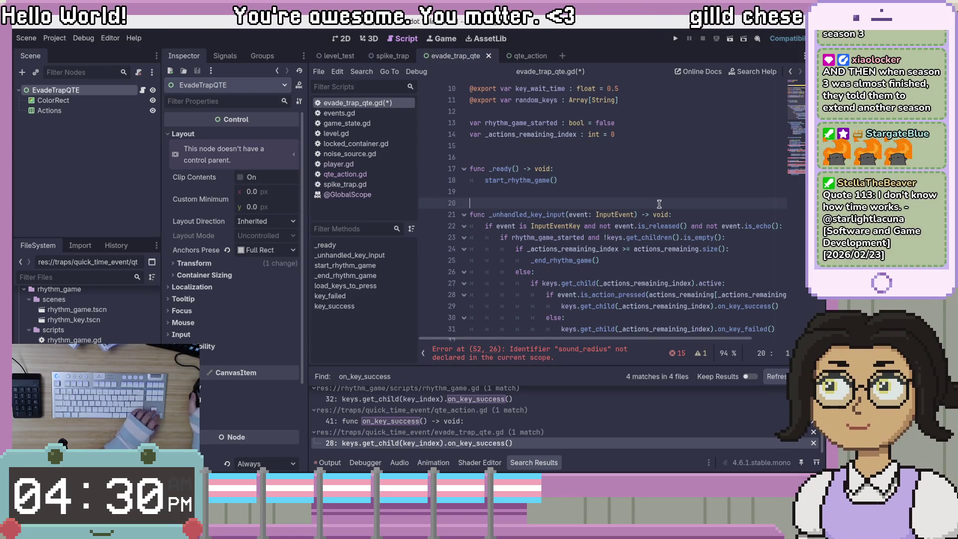
left_click(688, 248)
scroll(691, 239, "down", 6)
scroll(694, 228, "up", 3)
scroll(696, 227, "up", 6)
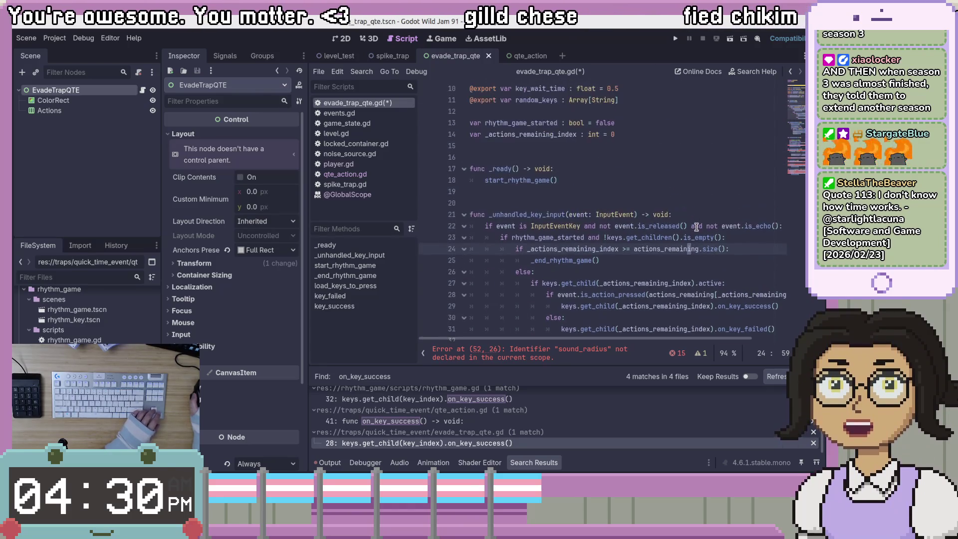
left_click(708, 251)
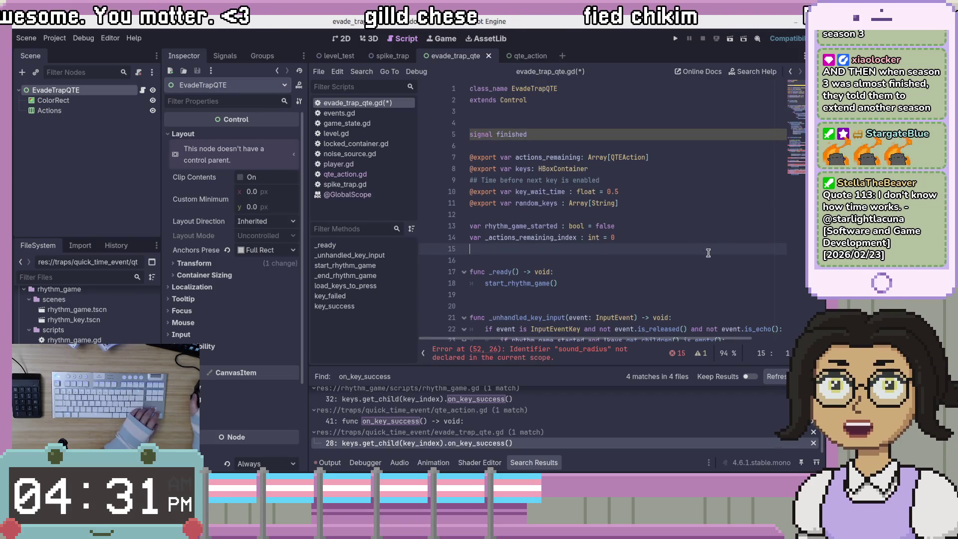
left_click(687, 130)
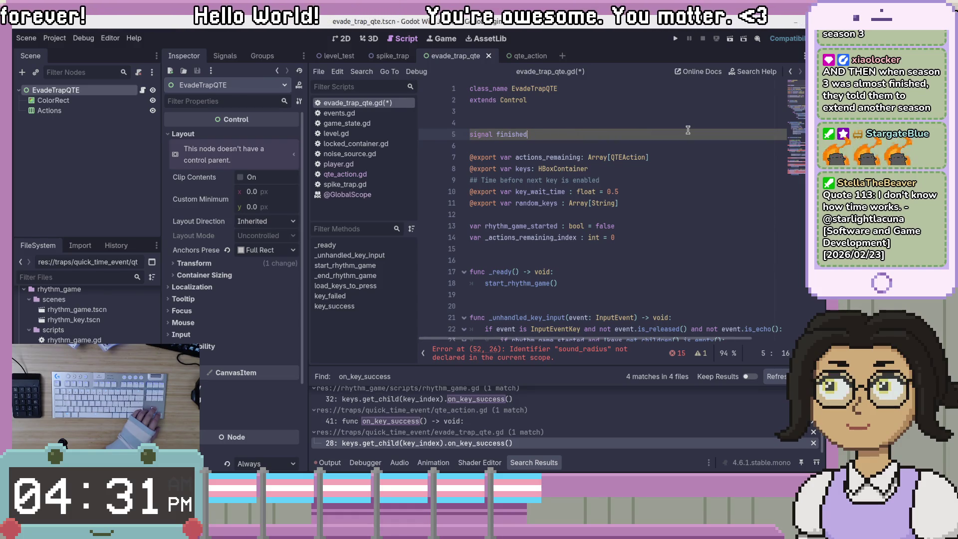
Step: Inspect the key wait time comment, the keys HBoxContainer export and actions_remaining usages
left_click(653, 182)
left_click_drag(653, 182, 672, 174)
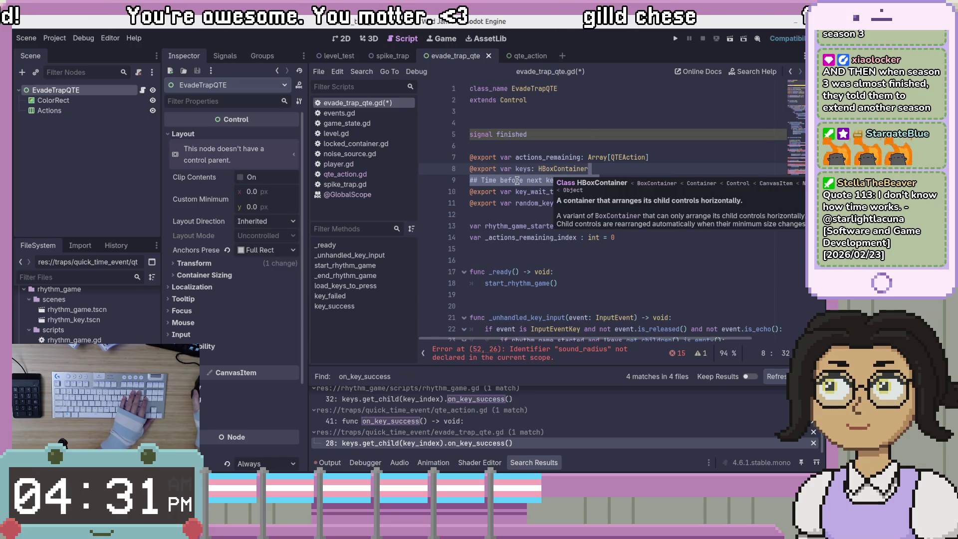
left_click(499, 180)
left_click(617, 193)
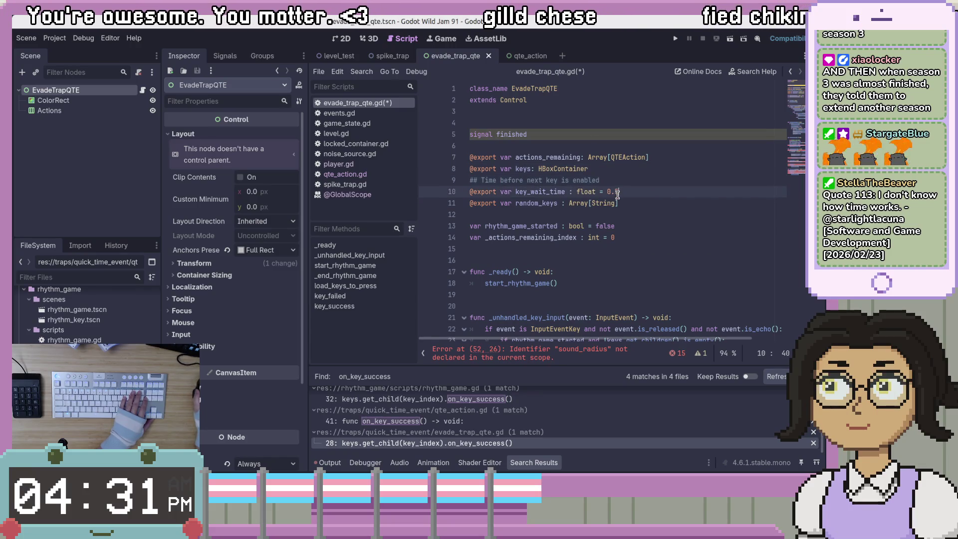
double_click(528, 171)
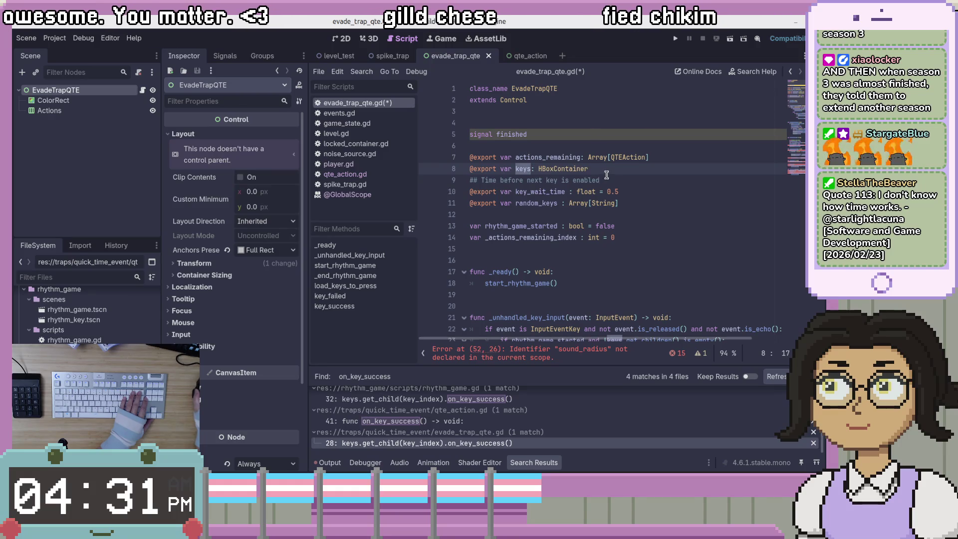
double_click(608, 172)
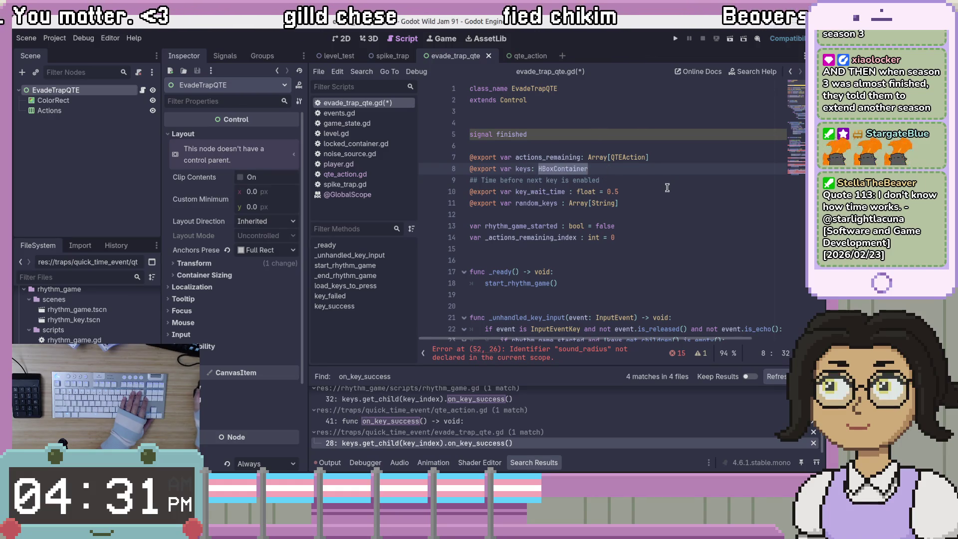
scroll(667, 187, "down", 1)
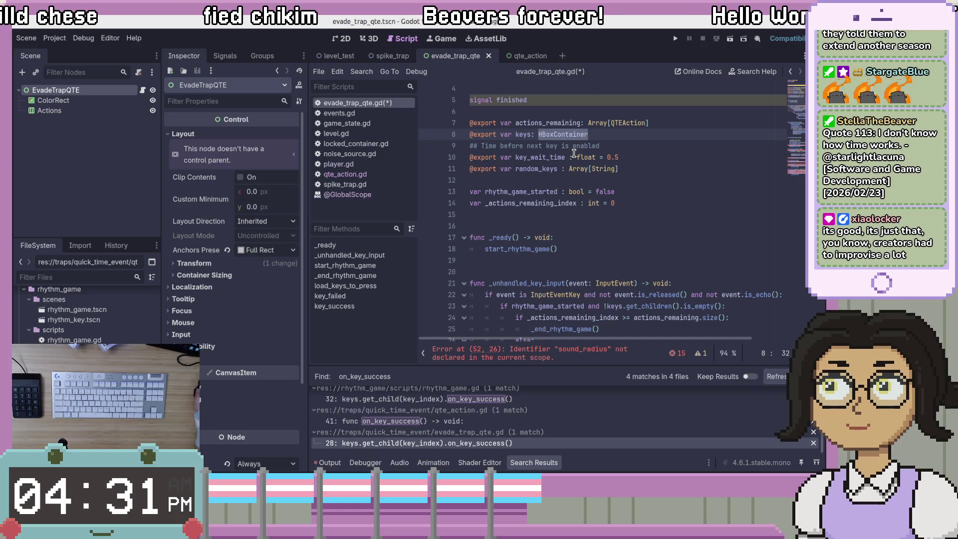
double_click(562, 124)
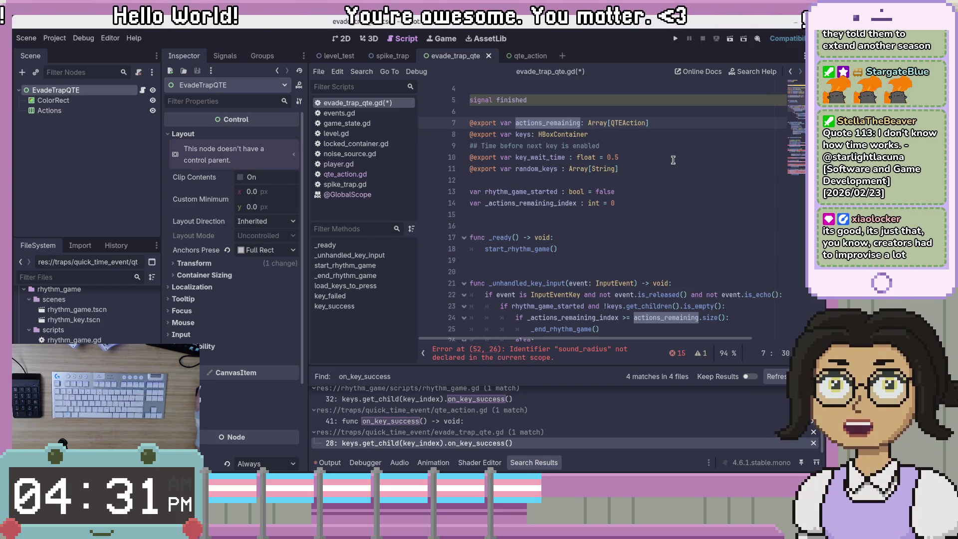
Step: Review the end_rhythm_game emit and queue_free lines, then return to the keys declaration on line 8
left_click(673, 159)
left_click(693, 128)
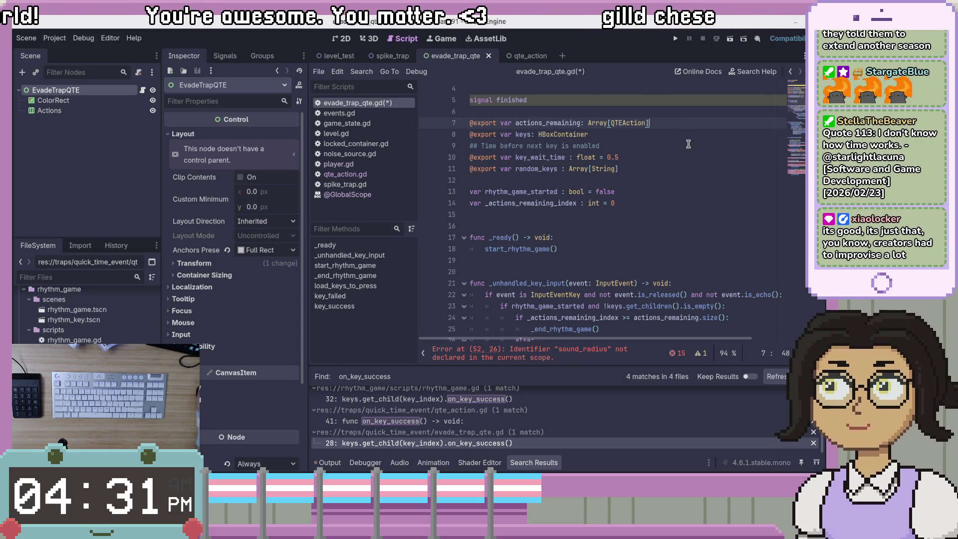
scroll(686, 147, "down", 2)
scroll(686, 147, "down", 12)
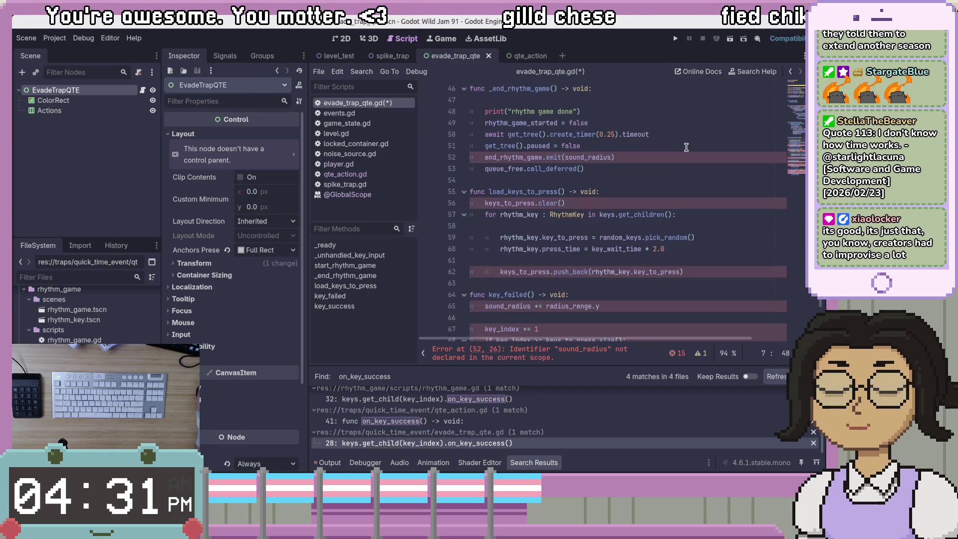
left_click(686, 157)
scroll(686, 163, "up", 4)
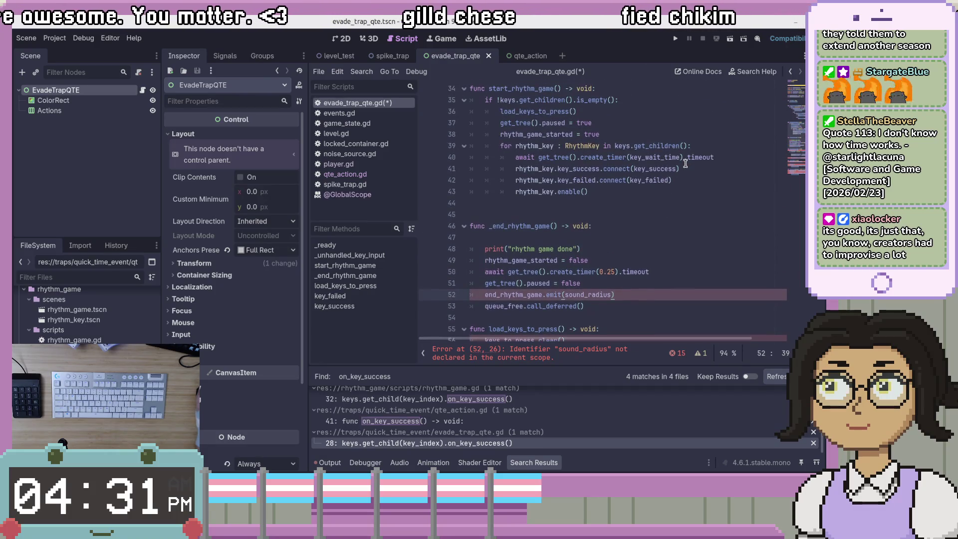
left_click(708, 307)
scroll(707, 308, "up", 10)
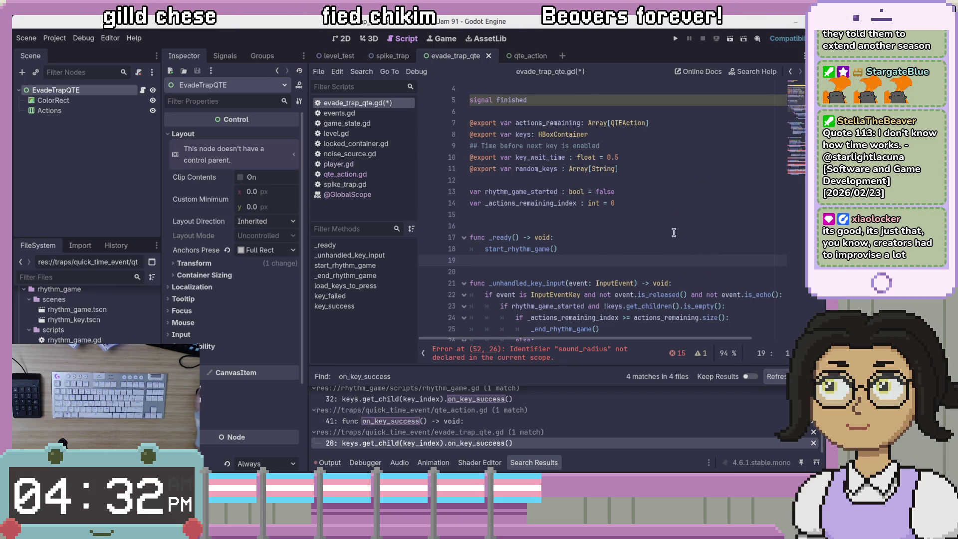
left_click(656, 135)
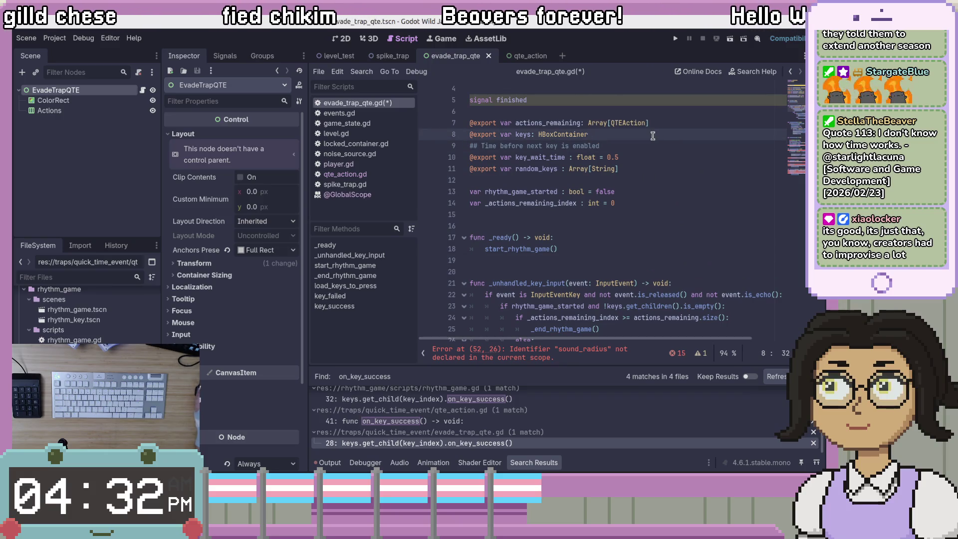
Step: Rename keys to actions_container on line 8 and save the script
type("acto")
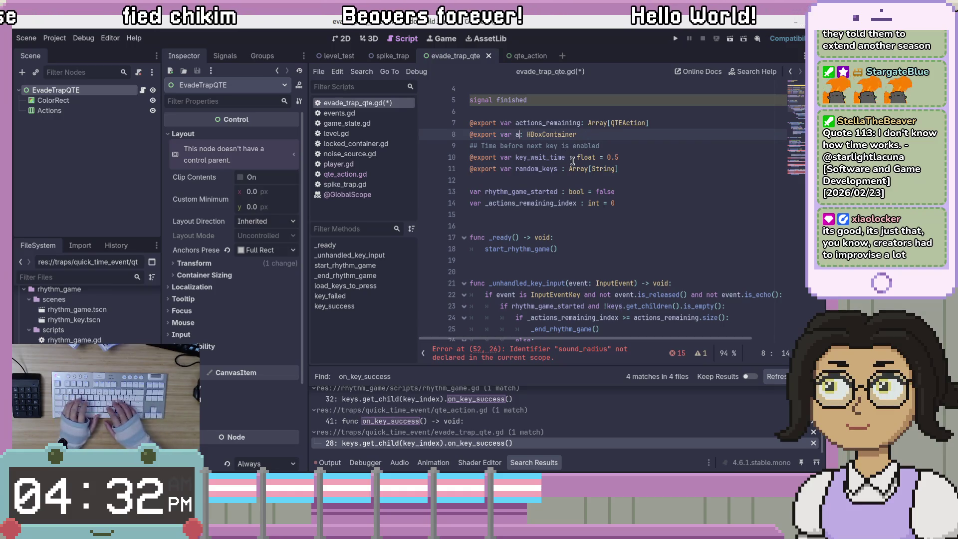
key("BackSpace")
type("ions")
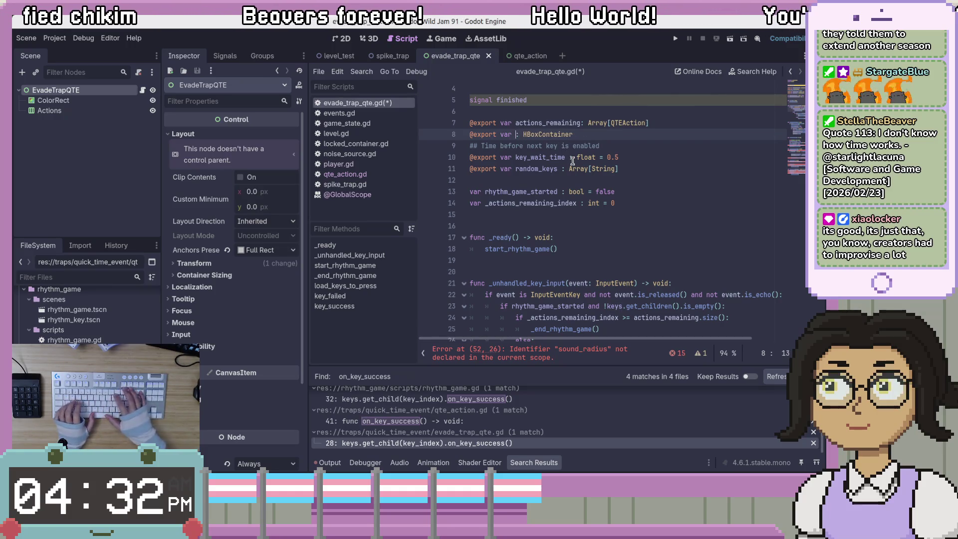
type("_container")
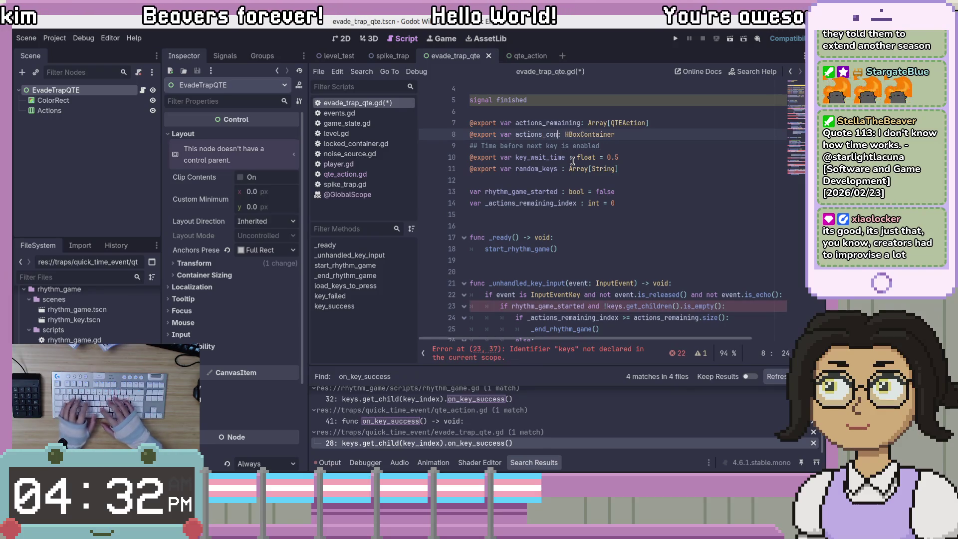
key("End")
key("ctrl+s")
Step: Check the Actions and EvadeTrapQTE nodes, then place the caret inside the bracket on line 11
left_click(50, 110)
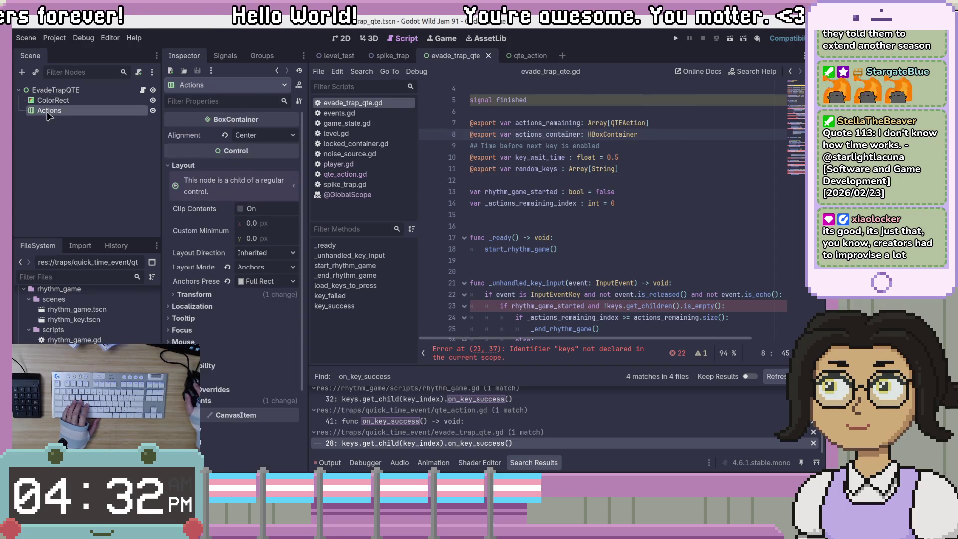
left_click(133, 138)
left_click(688, 136)
key("Down")
key("Down")
key("Down")
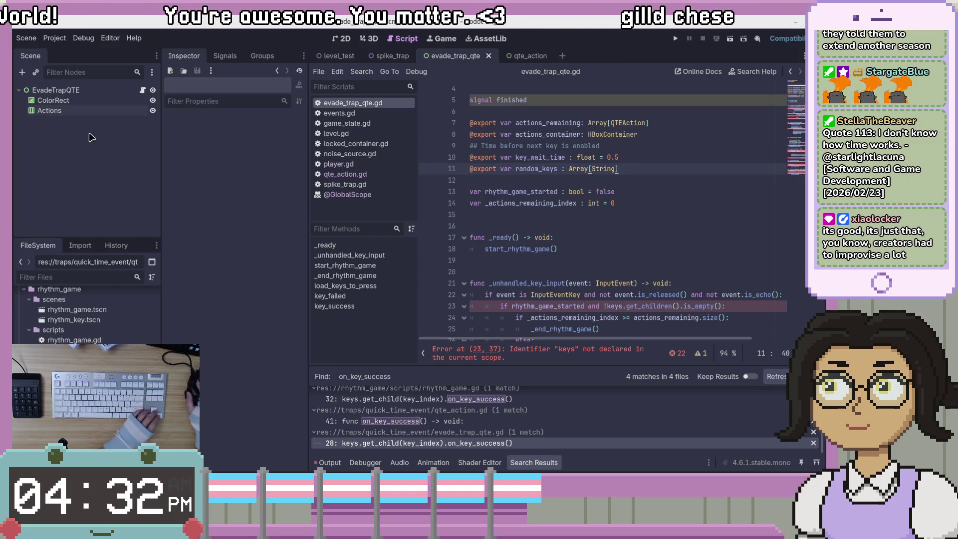
left_click(56, 90)
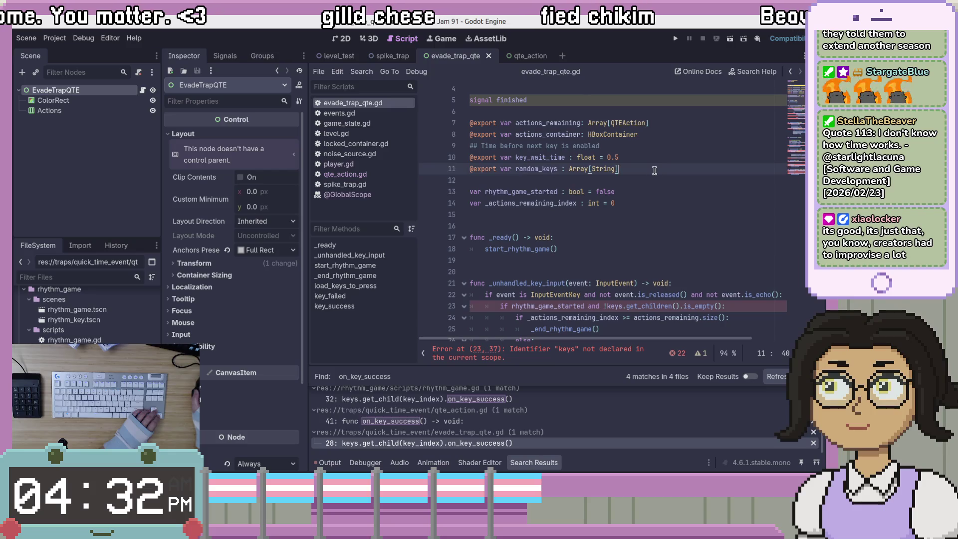
left_click(594, 169)
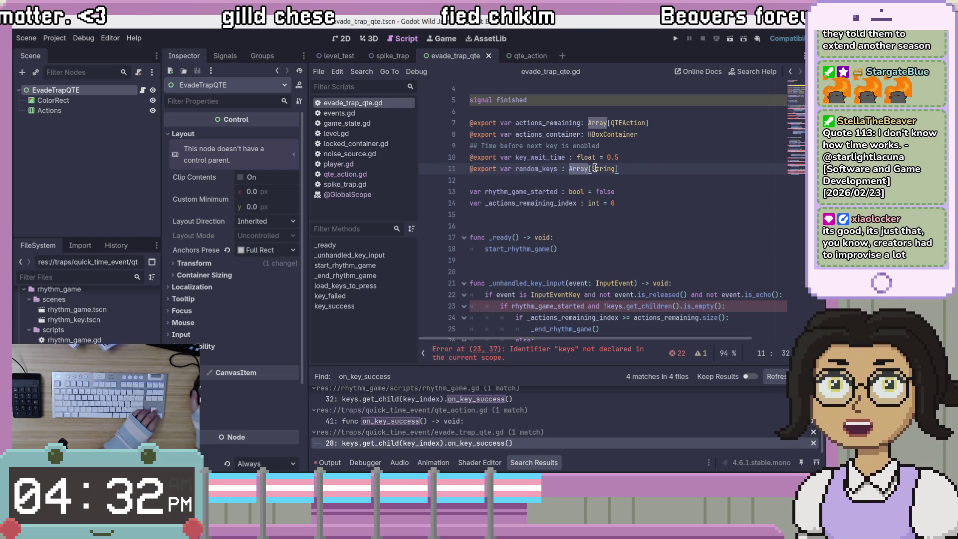
left_click(615, 169)
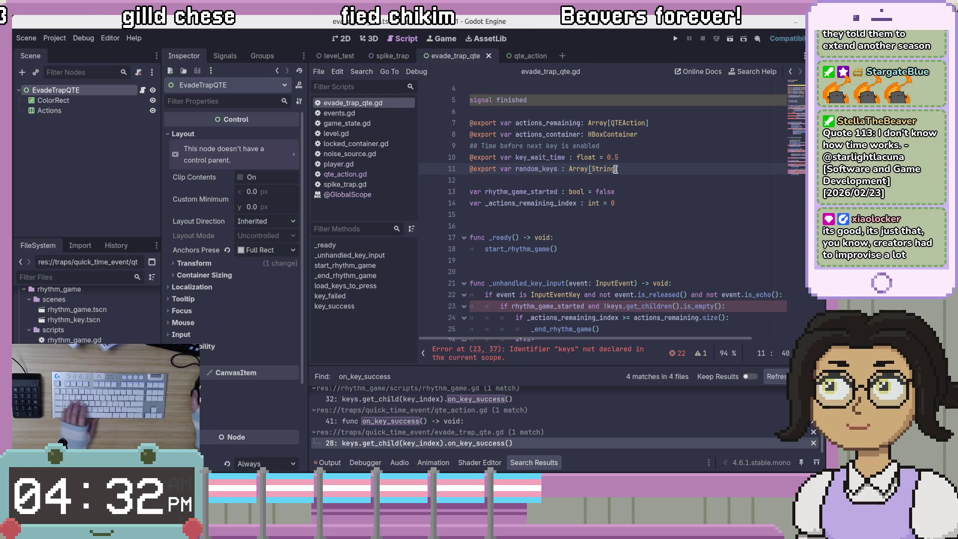
key("Left")
Step: Change random_keys on line 11 to Array[StringName] and review where random_keys is used
type("Name")
key("Right")
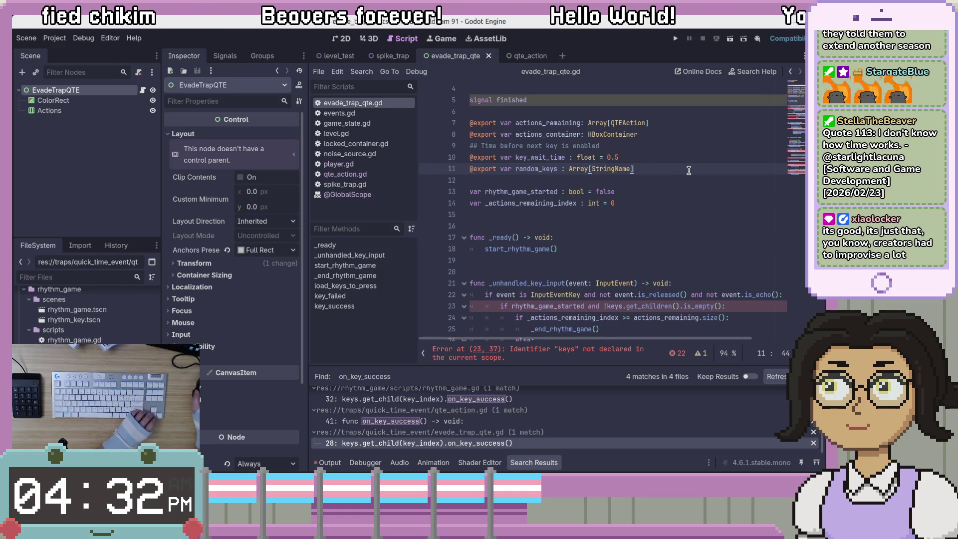
left_click(538, 170)
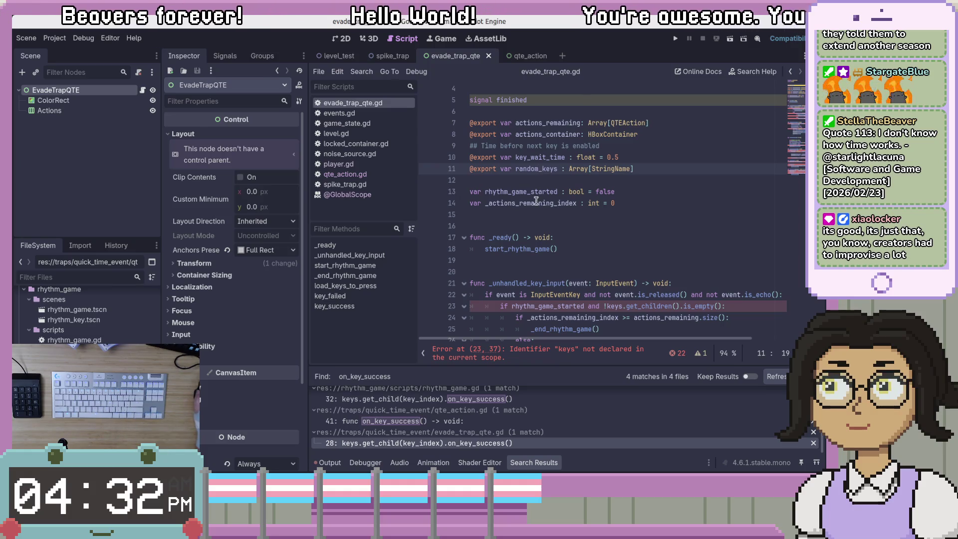
double_click(536, 170)
scroll(549, 200, "down", 15)
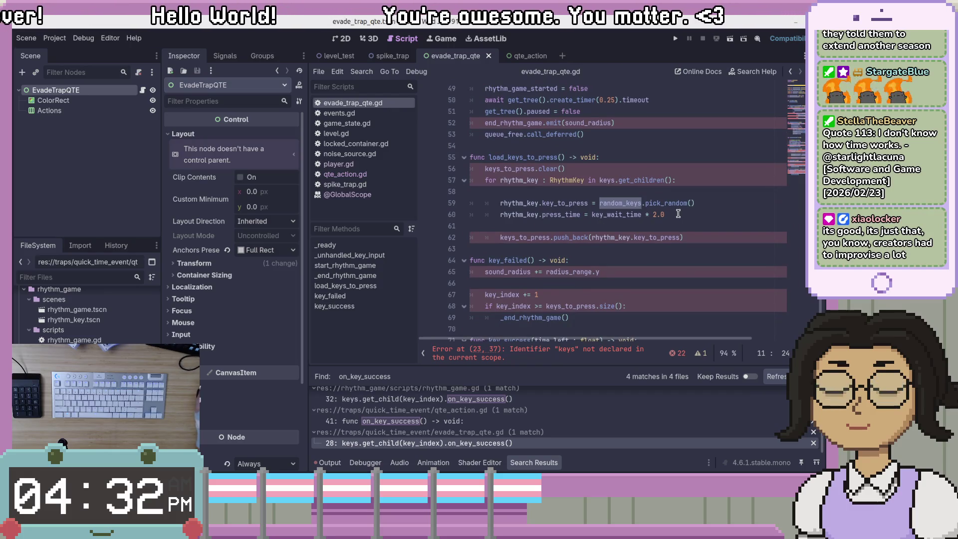
scroll(684, 215, "up", 14)
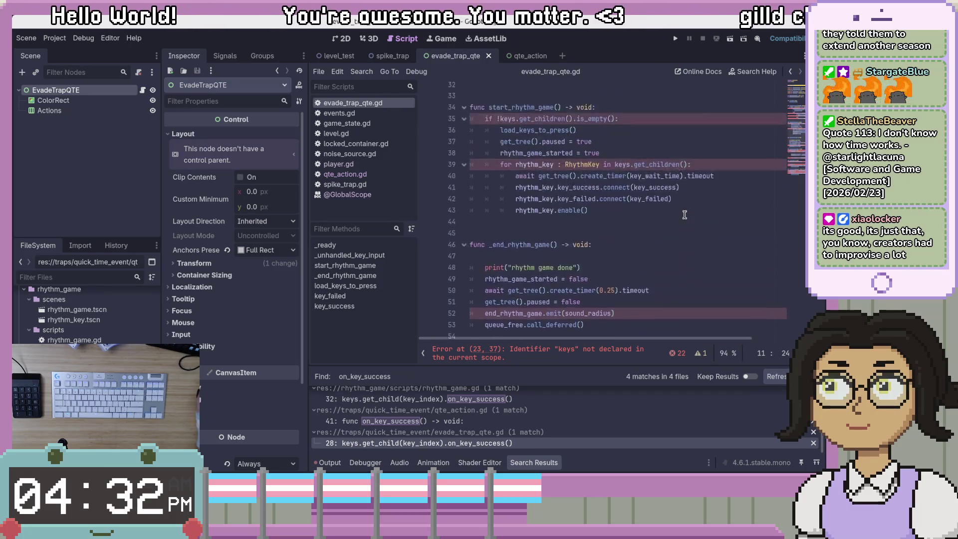
scroll(688, 221, "up", 2)
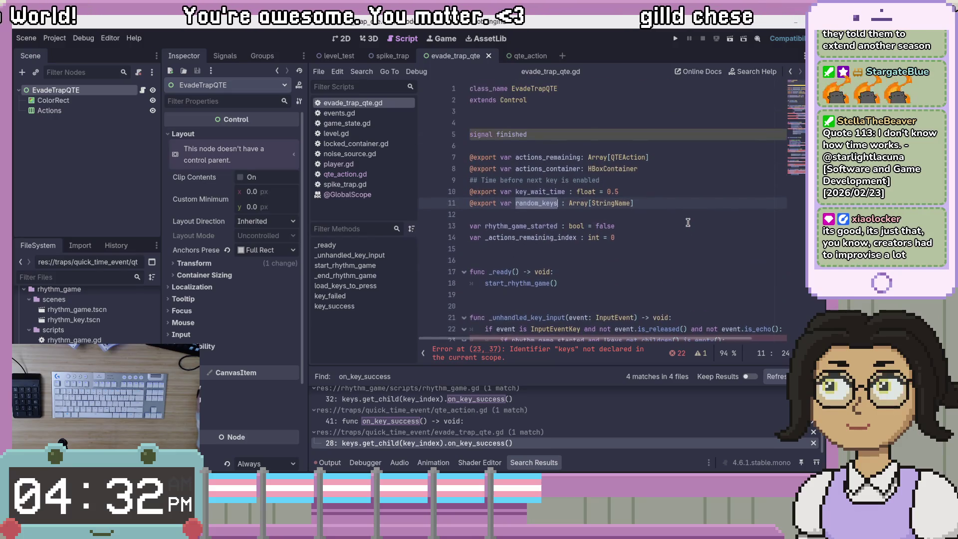